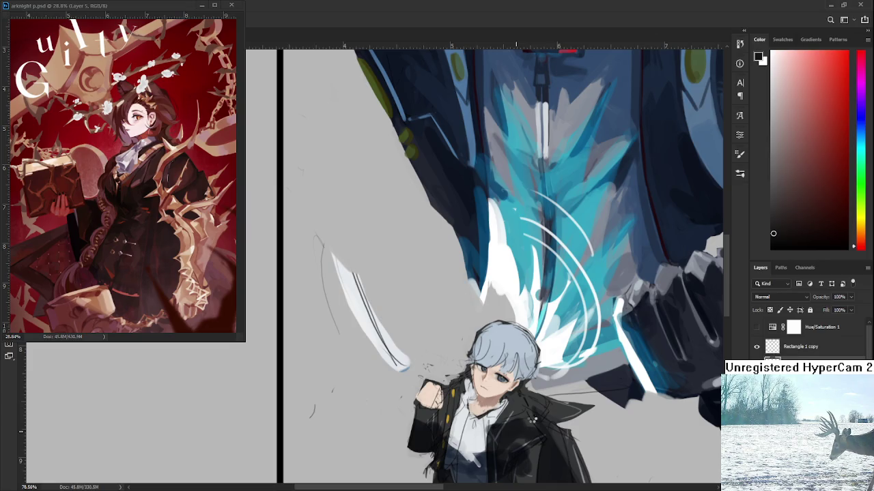
Pan and zoom to the boy's head and sample the light blue of his hair
{"action": "key", "text": "Escape"}
{"action": "left_click_drag", "start_coordinate": [524, 402], "coordinate": [346, 348]}
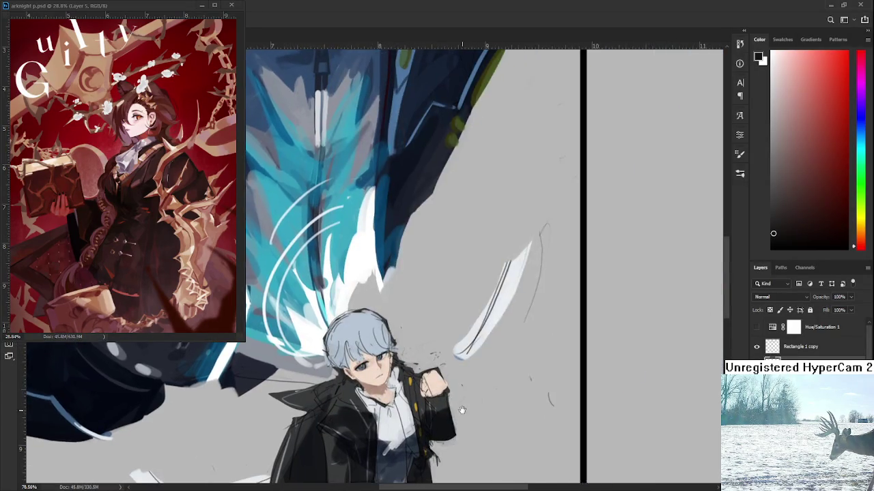
{"action": "scroll", "coordinate": [346, 348], "scroll_direction": "up", "scroll_amount": 5}
{"action": "scroll", "coordinate": [346, 348], "scroll_direction": "up", "scroll_amount": 1}
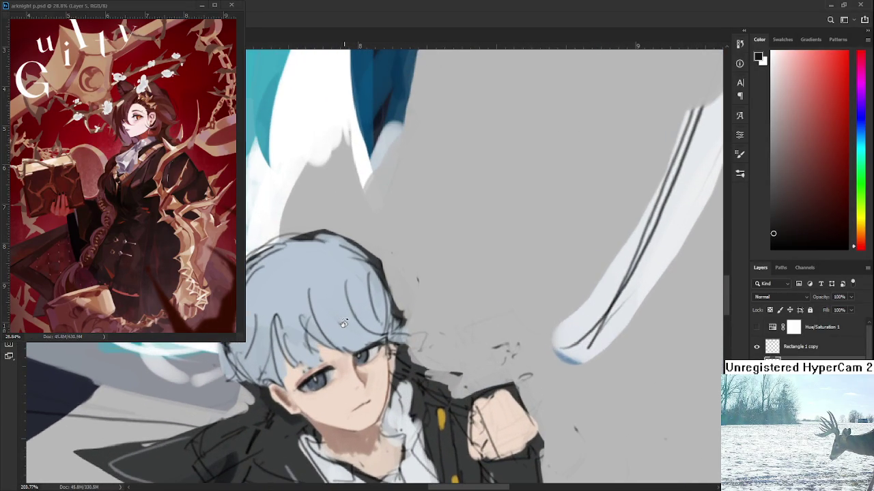
{"action": "scroll", "coordinate": [361, 321], "scroll_direction": "up", "scroll_amount": 2}
{"action": "left_click", "coordinate": [380, 290], "text": "alt"}
{"action": "left_click", "coordinate": [370, 295], "text": "alt"}
Adjust the zoom to frame the boy's face closely
{"action": "scroll", "coordinate": [374, 293], "scroll_direction": "down", "scroll_amount": 4}
{"action": "scroll", "coordinate": [374, 293], "scroll_direction": "down", "scroll_amount": 2}
{"action": "scroll", "coordinate": [375, 291], "scroll_direction": "up", "scroll_amount": 3}
{"action": "scroll", "coordinate": [375, 291], "scroll_direction": "up", "scroll_amount": 2}
{"action": "scroll", "coordinate": [375, 291], "scroll_direction": "up", "scroll_amount": 2}
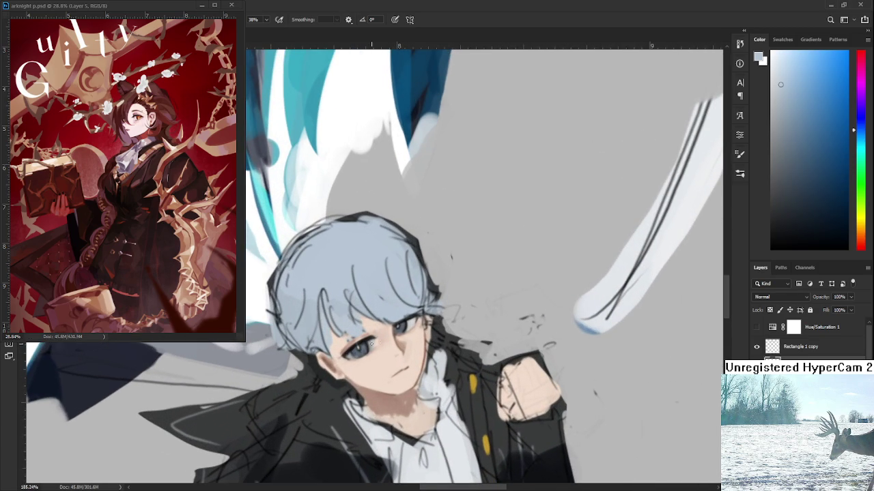
{"action": "scroll", "coordinate": [372, 343], "scroll_direction": "down", "scroll_amount": 1}
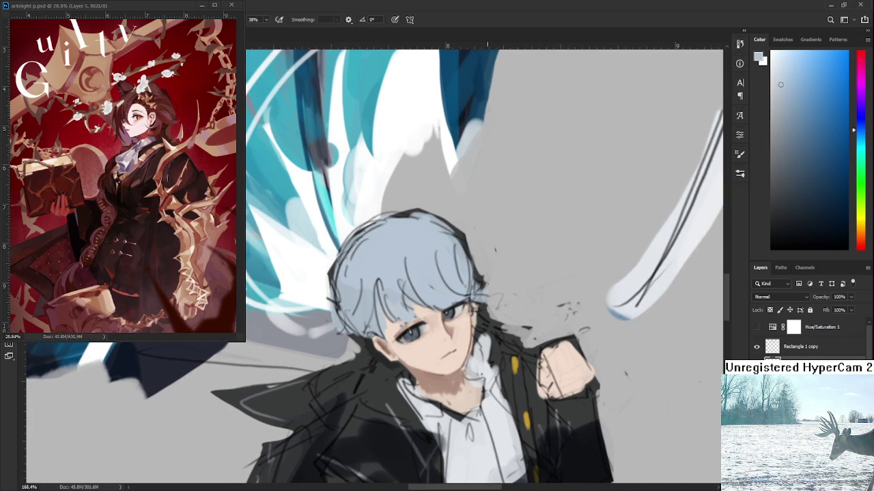
{"action": "scroll", "coordinate": [422, 360], "scroll_direction": "up", "scroll_amount": 1}
{"action": "scroll", "coordinate": [422, 359], "scroll_direction": "up", "scroll_amount": 1}
{"action": "scroll", "coordinate": [422, 360], "scroll_direction": "up", "scroll_amount": 1}
{"action": "scroll", "coordinate": [422, 360], "scroll_direction": "up", "scroll_amount": 1}
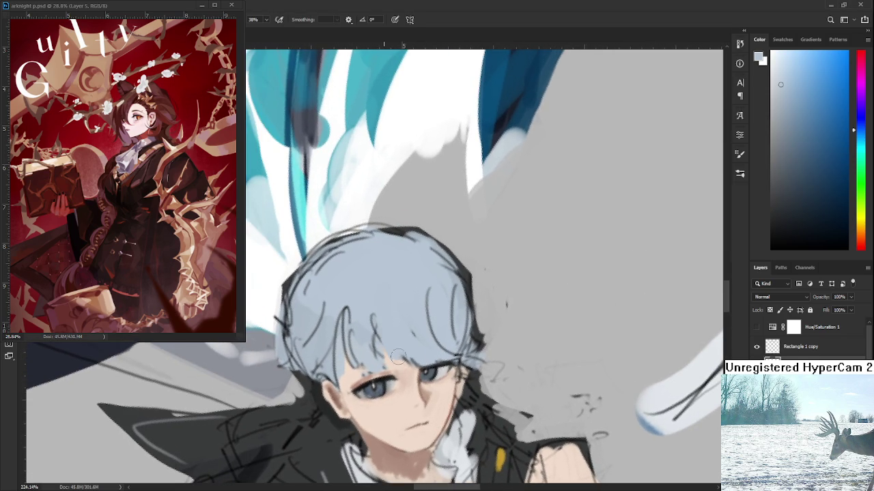
Paint two darker blue strands above the eyes, then soften them with light hair blue
{"action": "left_click", "coordinate": [390, 348], "text": "alt"}
{"action": "left_click", "coordinate": [432, 346], "text": "alt"}
{"action": "left_click", "coordinate": [390, 324], "text": "alt"}
{"action": "left_click", "coordinate": [820, 210]}
{"action": "left_click", "coordinate": [825, 216]}
{"action": "left_click_drag", "start_coordinate": [371, 290], "coordinate": [387, 348]}
{"action": "left_click_drag", "start_coordinate": [374, 304], "coordinate": [403, 362]}
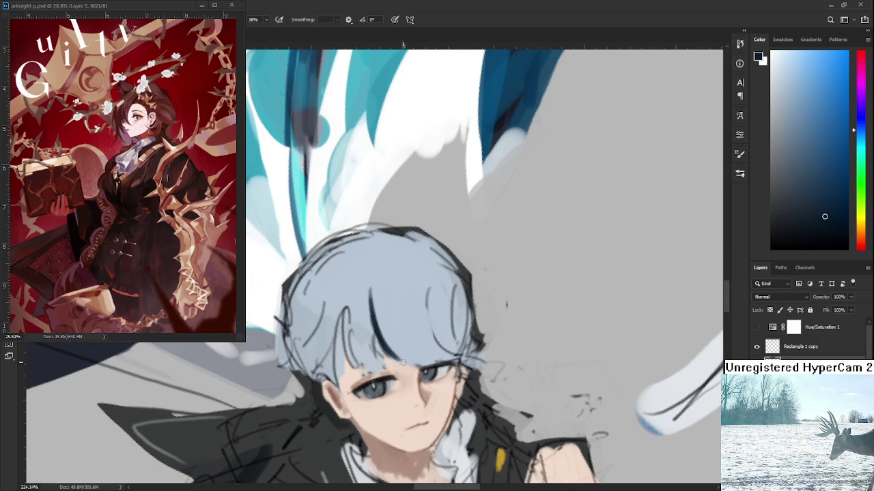
{"action": "left_click", "coordinate": [394, 319], "text": "alt"}
{"action": "left_click_drag", "start_coordinate": [374, 292], "coordinate": [398, 355]}
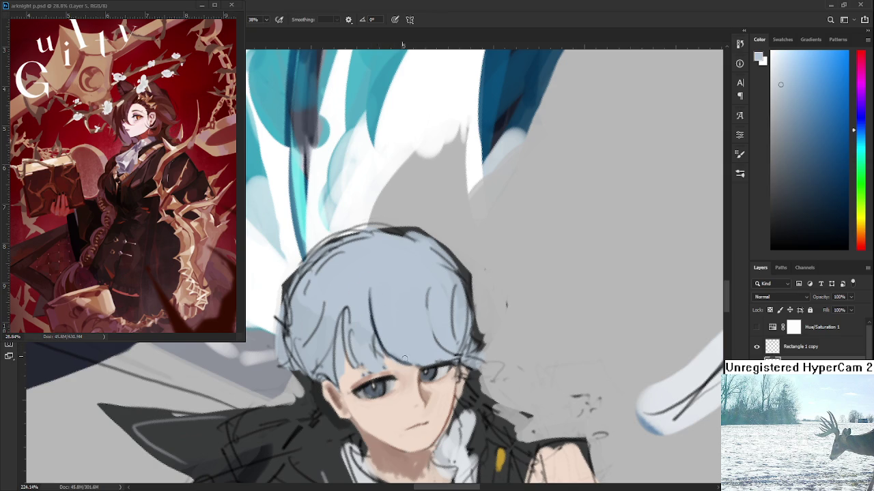
Darken the hair edge over the eyelid and cover a stray curved strand with light blue
{"action": "left_click", "coordinate": [377, 329], "text": "alt"}
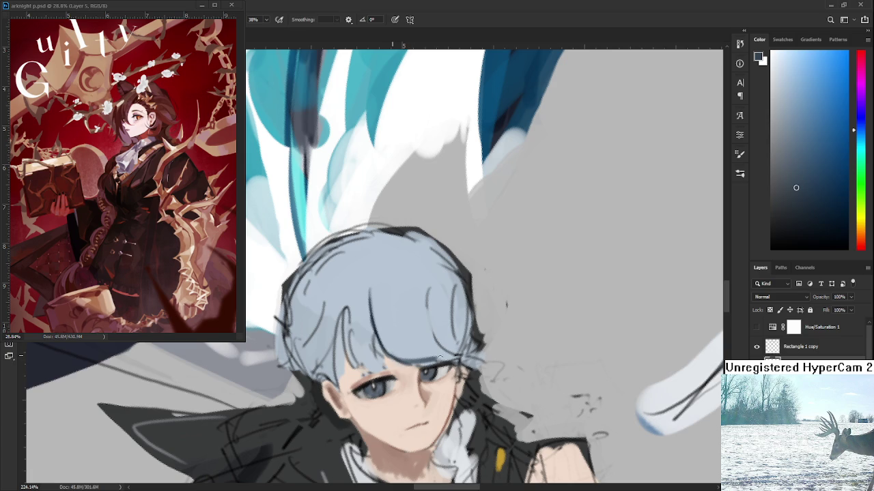
{"action": "mouse_move", "coordinate": [428, 359]}
{"action": "left_mouse_down"}
{"action": "mouse_move", "coordinate": [386, 363]}
{"action": "mouse_move", "coordinate": [443, 359]}
{"action": "left_mouse_up"}
{"action": "mouse_move", "coordinate": [418, 321]}
{"action": "left_mouse_down"}
{"action": "mouse_move", "coordinate": [394, 314]}
{"action": "mouse_move", "coordinate": [429, 352]}
{"action": "left_mouse_up"}
{"action": "key", "text": "ctrl+z"}
{"action": "left_click_drag", "start_coordinate": [403, 293], "coordinate": [430, 349]}
{"action": "left_click", "coordinate": [410, 307], "text": "alt"}
{"action": "left_click_drag", "start_coordinate": [410, 307], "coordinate": [417, 334]}
{"action": "left_click_drag", "start_coordinate": [404, 292], "coordinate": [430, 348]}
{"action": "left_click_drag", "start_coordinate": [410, 313], "coordinate": [431, 346]}
Repaint the strand near the fringe and add dark grey-blue strokes to the left bangs
{"action": "left_click", "coordinate": [394, 317], "text": "alt"}
{"action": "left_click", "coordinate": [413, 339], "text": "alt"}
{"action": "mouse_move", "coordinate": [401, 316]}
{"action": "left_mouse_down"}
{"action": "mouse_move", "coordinate": [418, 346]}
{"action": "mouse_move", "coordinate": [408, 339]}
{"action": "left_mouse_up"}
{"action": "left_click", "coordinate": [419, 342], "text": "alt"}
{"action": "left_click", "coordinate": [355, 335], "text": "alt"}
{"action": "left_click_drag", "start_coordinate": [355, 334], "coordinate": [379, 344]}
{"action": "left_click_drag", "start_coordinate": [325, 310], "coordinate": [343, 338]}
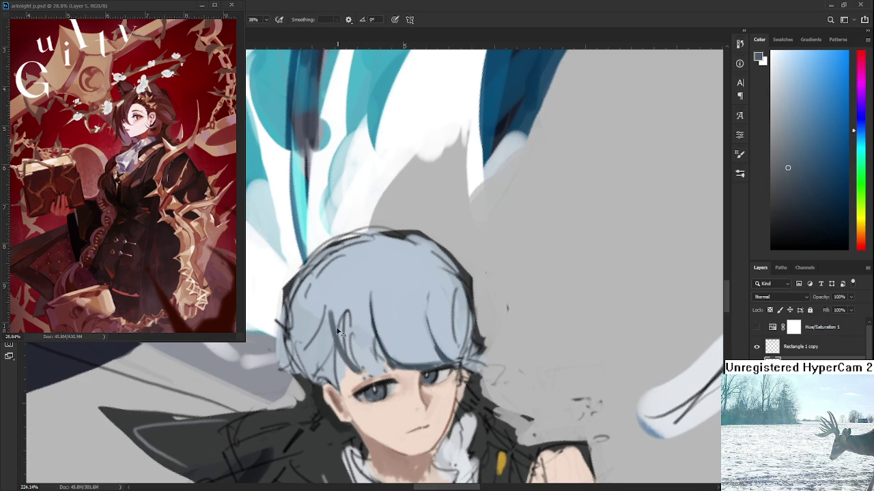
Cover dark bangs lines with light blue-grey and redraw a strand toward the eyebrow
{"action": "left_click", "coordinate": [353, 308], "text": "alt"}
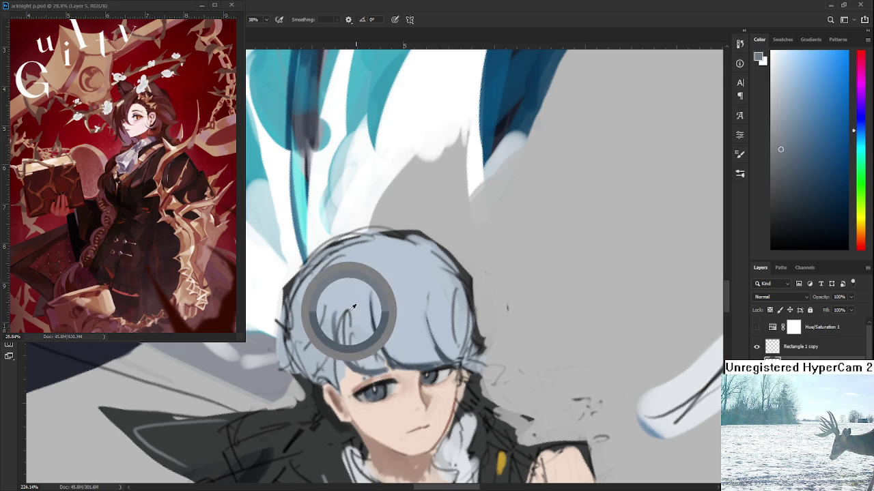
{"action": "mouse_move", "coordinate": [346, 310]}
{"action": "left_mouse_down"}
{"action": "mouse_move", "coordinate": [347, 336]}
{"action": "mouse_move", "coordinate": [338, 304]}
{"action": "mouse_move", "coordinate": [372, 369]}
{"action": "left_mouse_up"}
{"action": "mouse_move", "coordinate": [341, 338]}
{"action": "left_mouse_down"}
{"action": "mouse_move", "coordinate": [379, 369]}
{"action": "mouse_move", "coordinate": [371, 340]}
{"action": "left_mouse_up"}
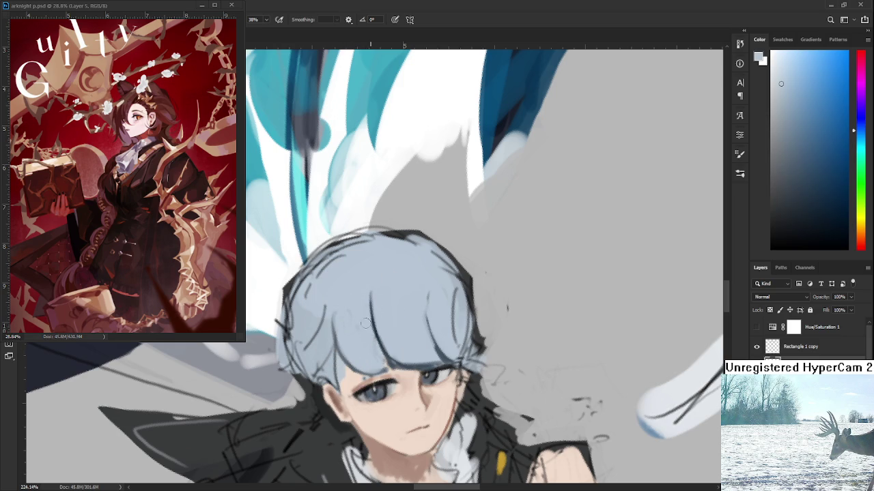
{"action": "left_click", "coordinate": [386, 347], "text": "alt"}
{"action": "left_click_drag", "start_coordinate": [371, 297], "coordinate": [385, 366]}
{"action": "left_click_drag", "start_coordinate": [334, 347], "coordinate": [362, 372]}
{"action": "left_click", "coordinate": [365, 364], "text": "alt"}
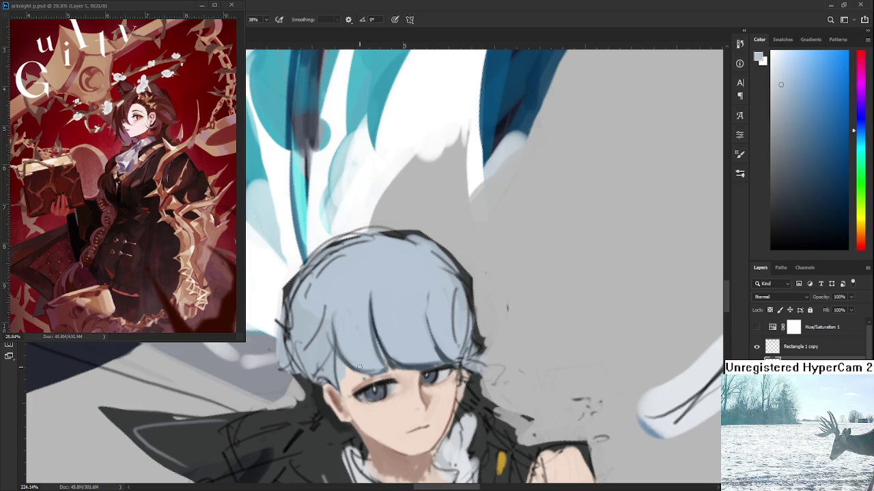
{"action": "scroll", "coordinate": [405, 337], "scroll_direction": "down", "scroll_amount": 3}
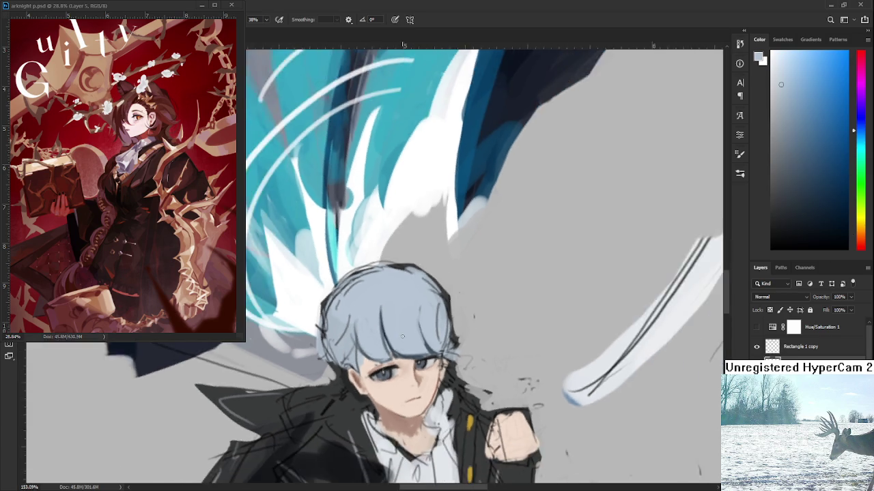
Zoom in and rotate the view around the boy's head
{"action": "scroll", "coordinate": [406, 337], "scroll_direction": "down", "scroll_amount": 3}
{"action": "scroll", "coordinate": [406, 338], "scroll_direction": "down", "scroll_amount": 2}
{"action": "scroll", "coordinate": [432, 339], "scroll_direction": "up", "scroll_amount": 2}
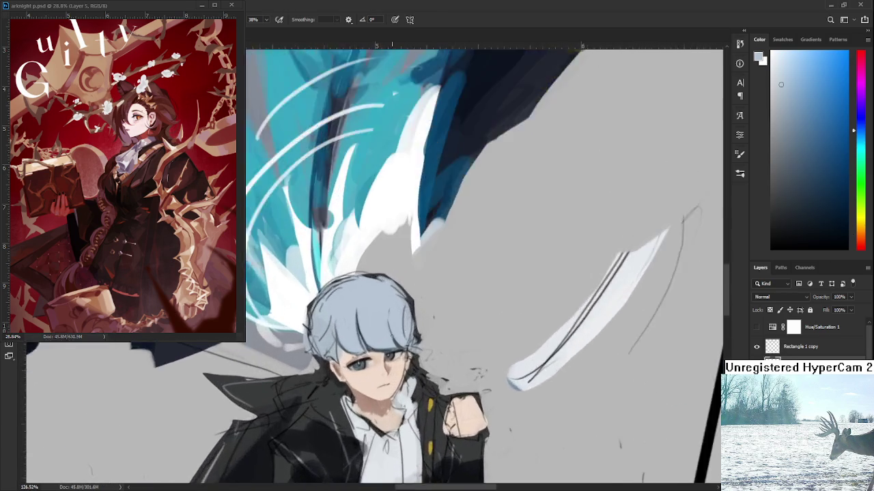
{"action": "scroll", "coordinate": [409, 338], "scroll_direction": "up", "scroll_amount": 2}
{"action": "scroll", "coordinate": [392, 337], "scroll_direction": "up", "scroll_amount": 2}
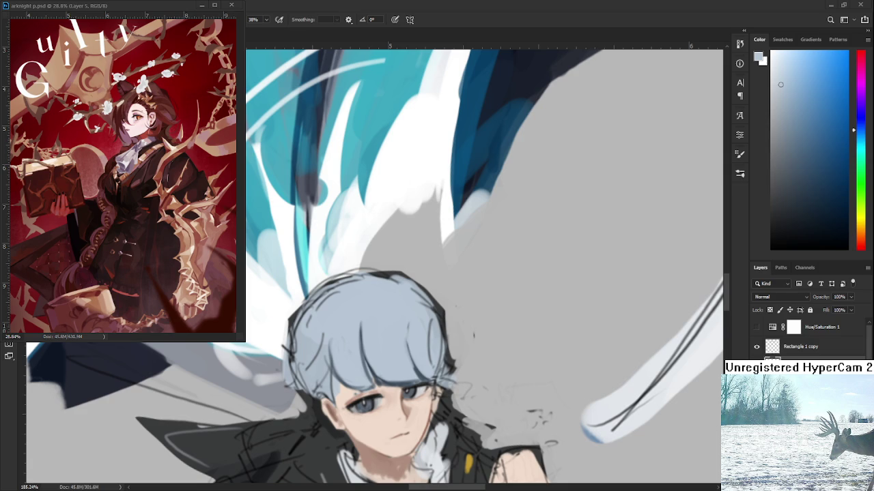
{"action": "scroll", "coordinate": [372, 360], "scroll_direction": "up", "scroll_amount": 2}
{"action": "left_click_drag", "start_coordinate": [372, 360], "coordinate": [433, 330]}
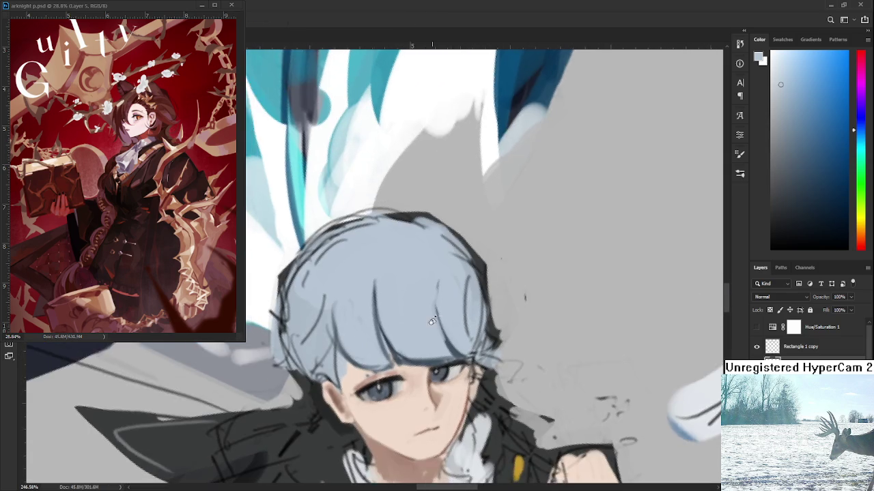
Paint a dark grey-blue shadow stroke into the hair above the eyes
{"action": "key", "text": "b"}
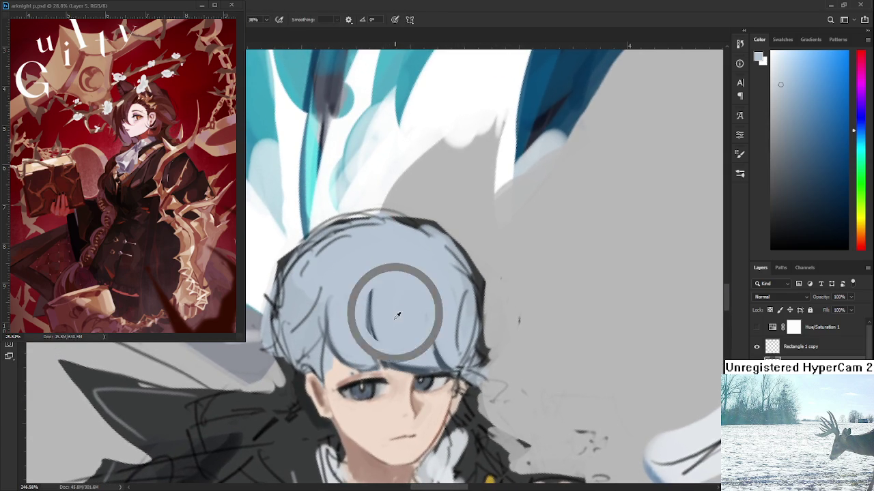
{"action": "left_click", "coordinate": [383, 344], "text": "alt"}
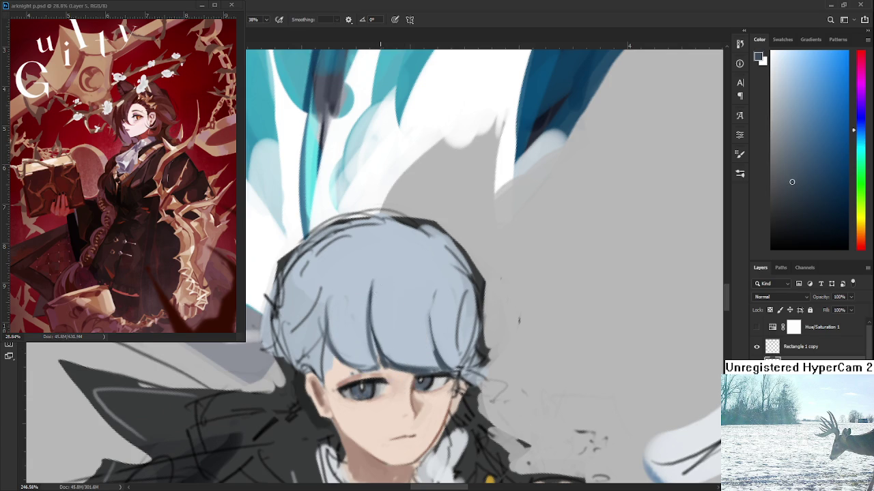
{"action": "left_click", "coordinate": [388, 306], "text": "alt"}
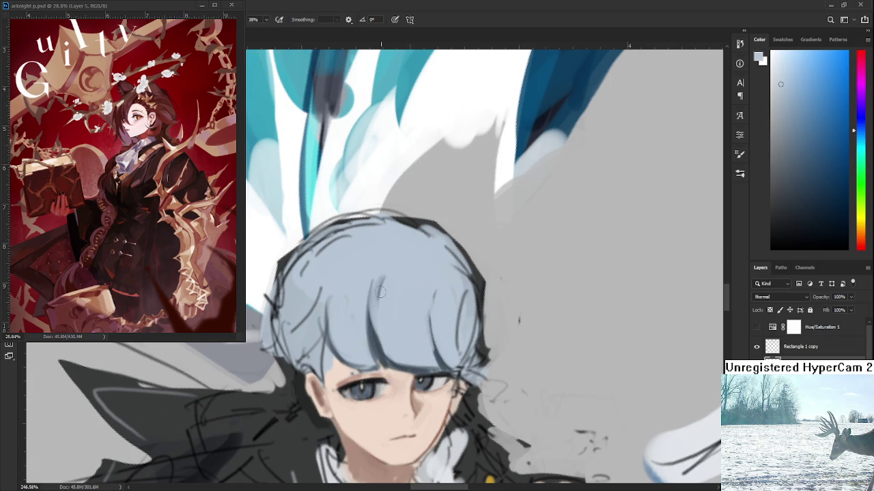
{"action": "left_click", "coordinate": [387, 335], "text": "alt"}
{"action": "left_click_drag", "start_coordinate": [383, 336], "coordinate": [387, 355]}
{"action": "left_click_drag", "start_coordinate": [487, 408], "coordinate": [508, 412]}
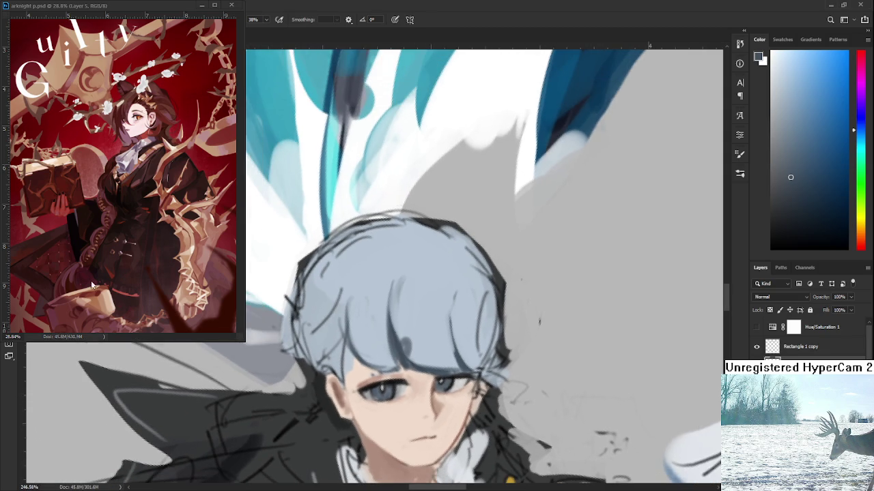
{"action": "scroll", "coordinate": [396, 321], "scroll_direction": "down", "scroll_amount": 3}
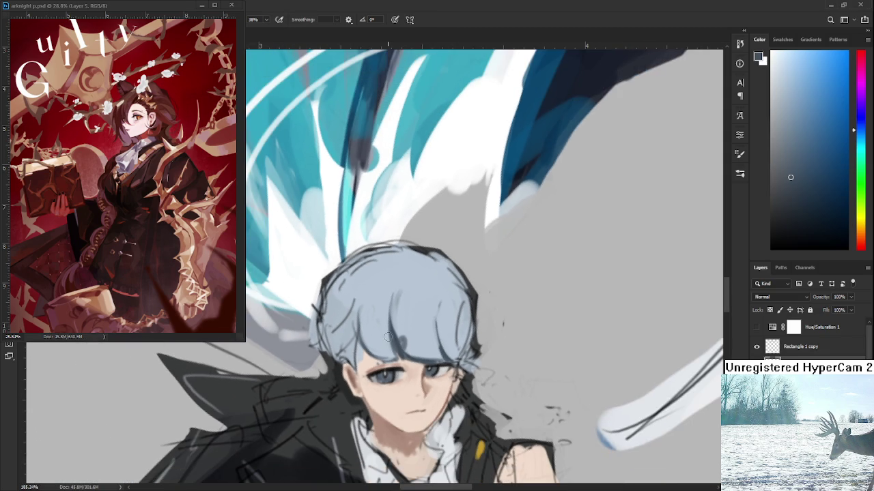
Paint darker blue-grey strands into the centre of the bangs
{"action": "left_click", "coordinate": [404, 325], "text": "alt"}
{"action": "left_click", "coordinate": [402, 345], "text": "alt"}
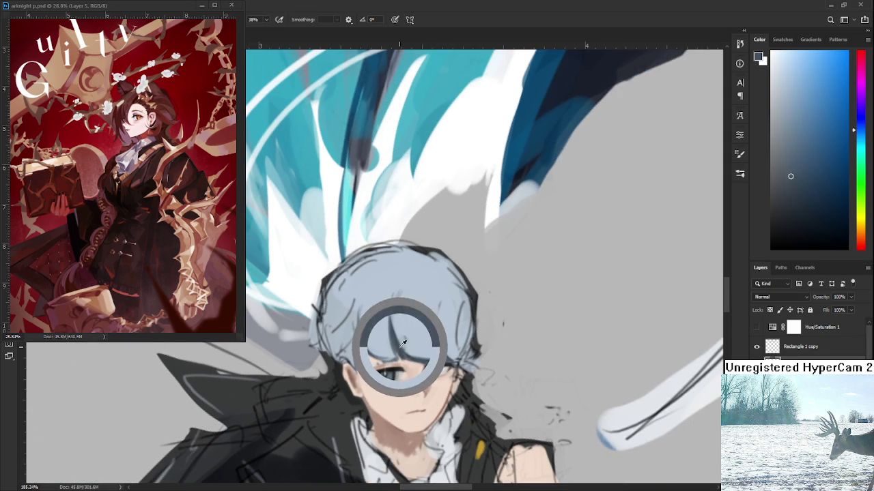
{"action": "left_click_drag", "start_coordinate": [406, 297], "coordinate": [397, 345]}
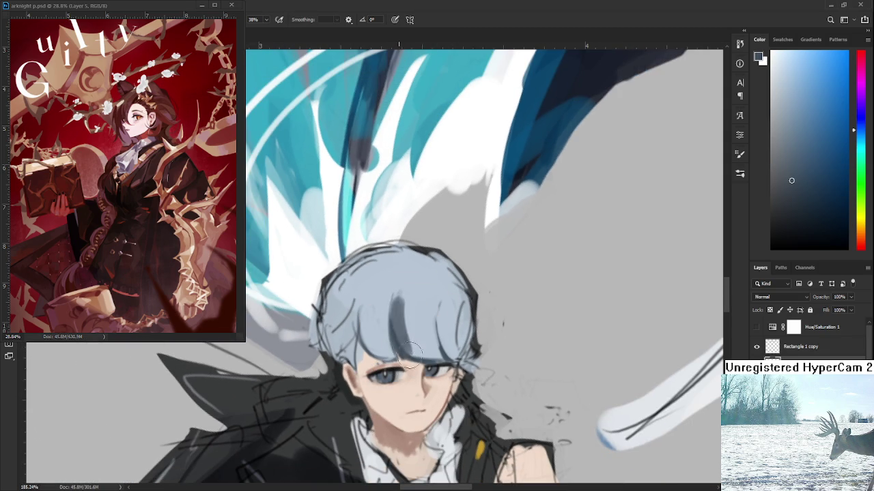
{"action": "left_click", "coordinate": [408, 358], "text": "alt"}
{"action": "left_click", "coordinate": [423, 340], "text": "alt"}
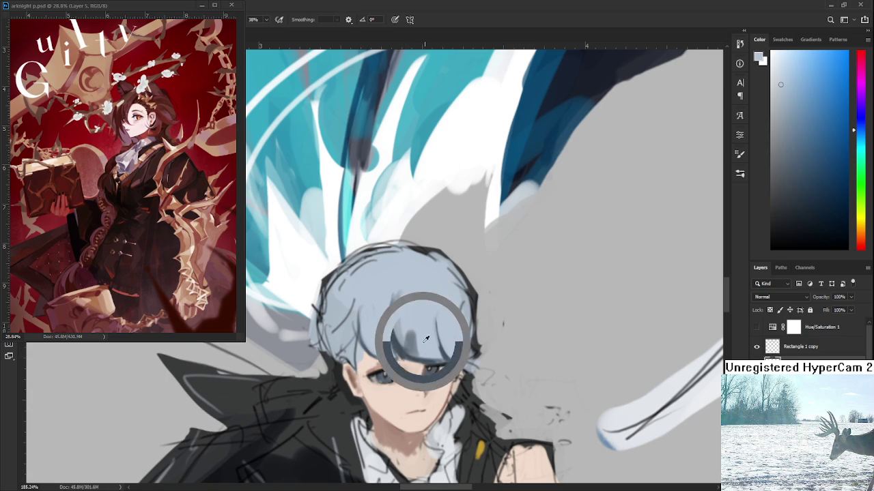
{"action": "left_click_drag", "start_coordinate": [417, 349], "coordinate": [429, 308]}
Repaint the right-side bangs strands with alternating sampled hair tones
{"action": "left_click", "coordinate": [427, 350], "text": "alt"}
{"action": "mouse_move", "coordinate": [437, 341]}
{"action": "left_mouse_down"}
{"action": "mouse_move", "coordinate": [435, 366]}
{"action": "mouse_move", "coordinate": [432, 329]}
{"action": "left_mouse_up"}
{"action": "left_click", "coordinate": [431, 339], "text": "alt"}
{"action": "left_click", "coordinate": [423, 354], "text": "alt"}
{"action": "left_click", "coordinate": [450, 358], "text": "alt"}
{"action": "left_click_drag", "start_coordinate": [441, 361], "coordinate": [437, 301]}
{"action": "left_click", "coordinate": [456, 358], "text": "alt"}
{"action": "mouse_move", "coordinate": [445, 369]}
{"action": "left_mouse_down"}
{"action": "mouse_move", "coordinate": [444, 297]}
{"action": "mouse_move", "coordinate": [454, 334]}
{"action": "mouse_move", "coordinate": [445, 300]}
{"action": "left_mouse_up"}
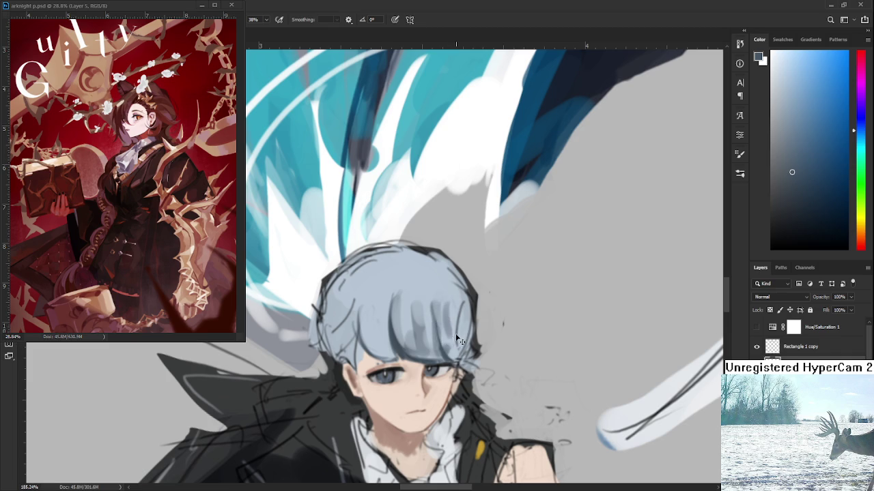
Repaint the middle and left bangs strands, lightening the left ones
{"action": "left_click", "coordinate": [456, 342], "text": "alt"}
{"action": "mouse_move", "coordinate": [382, 334]}
{"action": "left_mouse_down"}
{"action": "mouse_move", "coordinate": [372, 356]}
{"action": "mouse_move", "coordinate": [369, 340]}
{"action": "mouse_move", "coordinate": [348, 358]}
{"action": "left_mouse_up"}
{"action": "left_click", "coordinate": [382, 349], "text": "alt"}
{"action": "left_click", "coordinate": [381, 348], "text": "alt"}
{"action": "left_click_drag", "start_coordinate": [351, 320], "coordinate": [351, 345]}
{"action": "left_click", "coordinate": [355, 294], "text": "alt"}
{"action": "left_click_drag", "start_coordinate": [349, 304], "coordinate": [349, 329]}
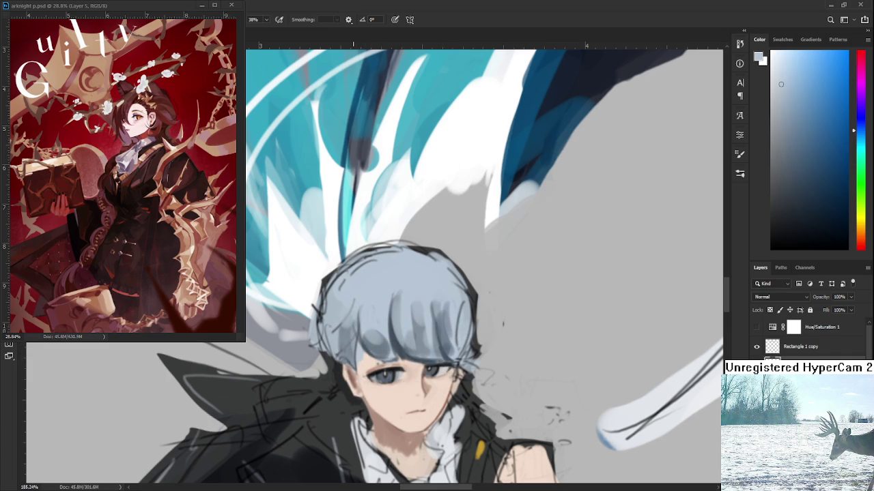
Zoom out and level the view of the whole illustration
{"action": "scroll", "coordinate": [402, 392], "scroll_direction": "down", "scroll_amount": 4}
{"action": "scroll", "coordinate": [403, 392], "scroll_direction": "down", "scroll_amount": 4}
{"action": "scroll", "coordinate": [403, 392], "scroll_direction": "up", "scroll_amount": 1}
{"action": "left_click_drag", "start_coordinate": [404, 394], "coordinate": [314, 480]}
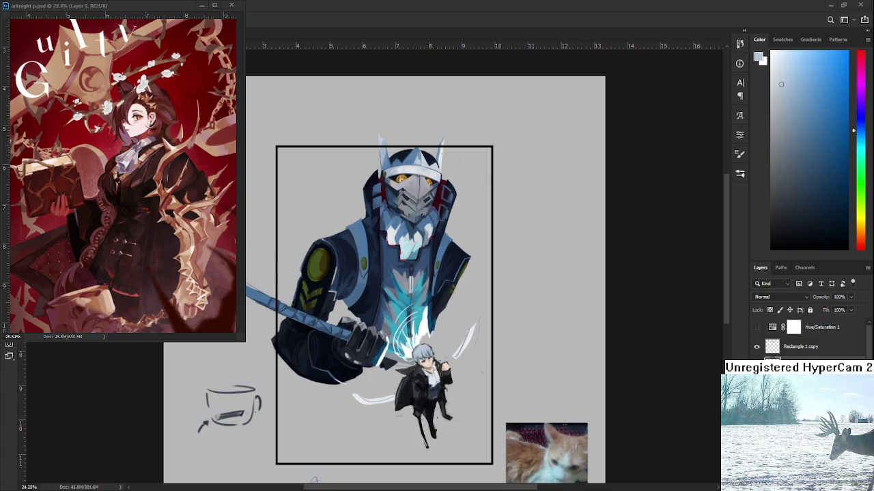
{"action": "left_click_drag", "start_coordinate": [387, 306], "coordinate": [342, 362]}
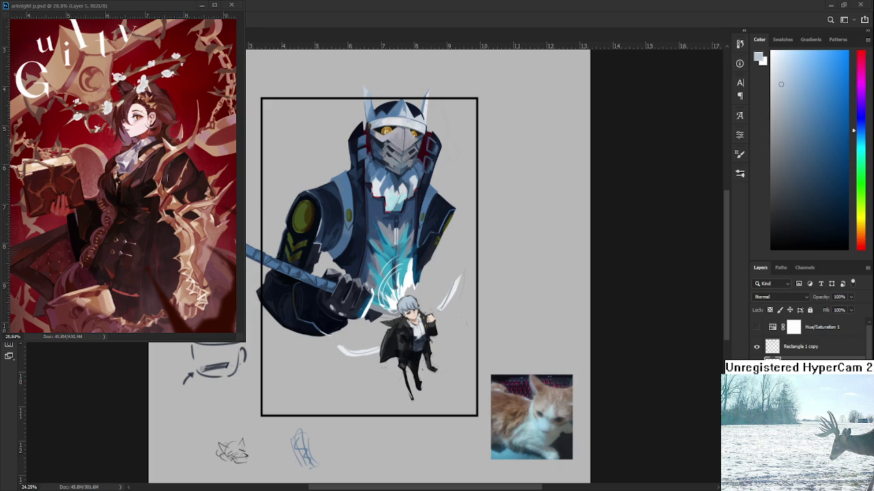
Close the arknight p.psd reference and p4.psd with Ctrl+W to reach the Home screen
{"action": "scroll", "coordinate": [414, 338], "scroll_direction": "up", "scroll_amount": 2}
{"action": "scroll", "coordinate": [414, 337], "scroll_direction": "up", "scroll_amount": 2}
{"action": "scroll", "coordinate": [414, 338], "scroll_direction": "down", "scroll_amount": 2}
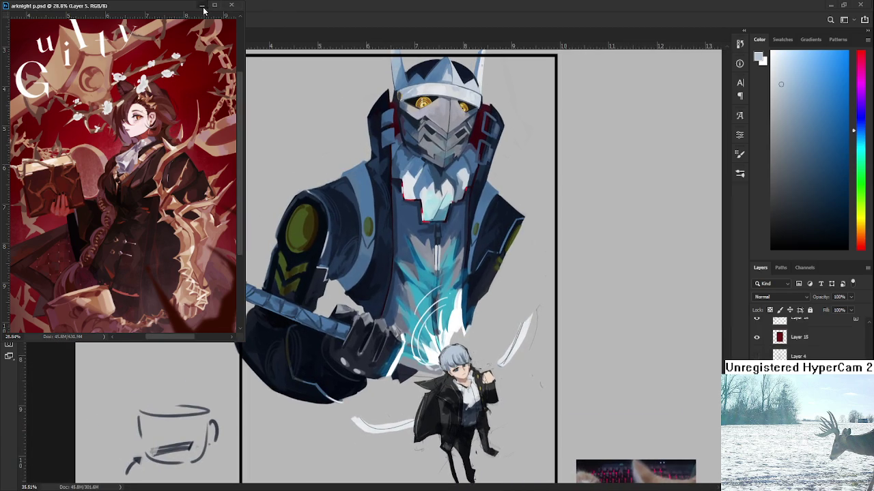
{"action": "key", "text": "ctrl+w"}
{"action": "key", "text": "ctrl+w"}
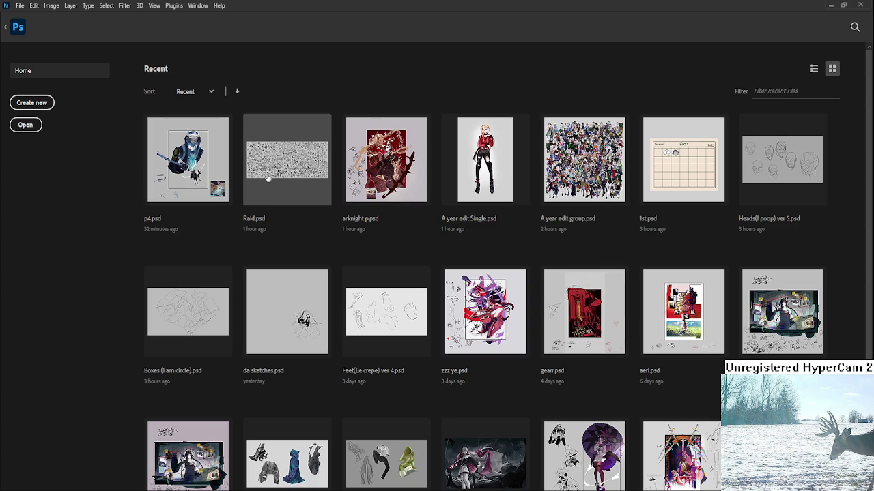
Open Raid.psd from Recent files and zoom to about 164% beside the doodled heads
{"action": "left_click", "coordinate": [268, 176]}
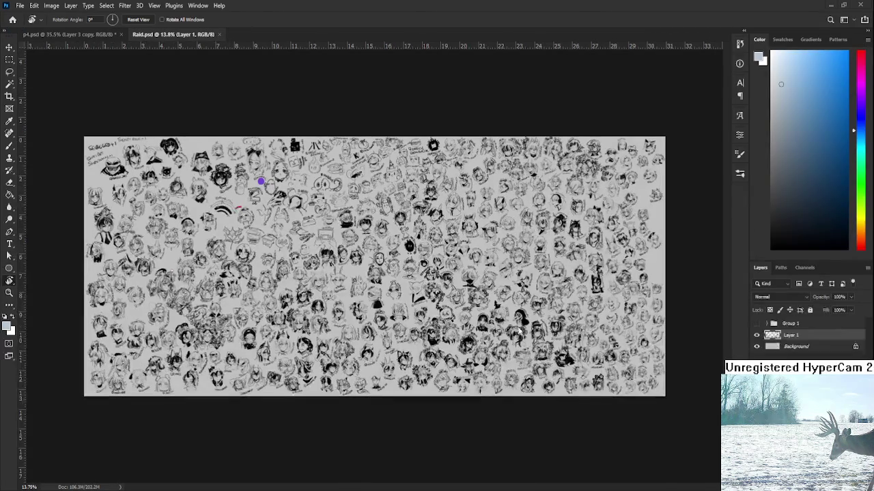
{"action": "scroll", "coordinate": [602, 339], "scroll_direction": "up", "scroll_amount": 2}
{"action": "scroll", "coordinate": [560, 334], "scroll_direction": "up", "scroll_amount": 2}
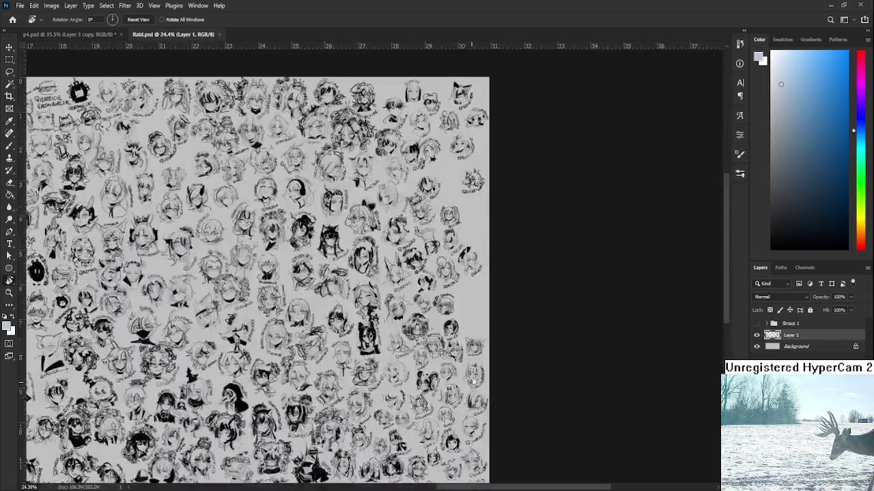
{"action": "scroll", "coordinate": [506, 327], "scroll_direction": "up", "scroll_amount": 2}
{"action": "scroll", "coordinate": [458, 321], "scroll_direction": "up", "scroll_amount": 1}
{"action": "scroll", "coordinate": [478, 324], "scroll_direction": "up", "scroll_amount": 3}
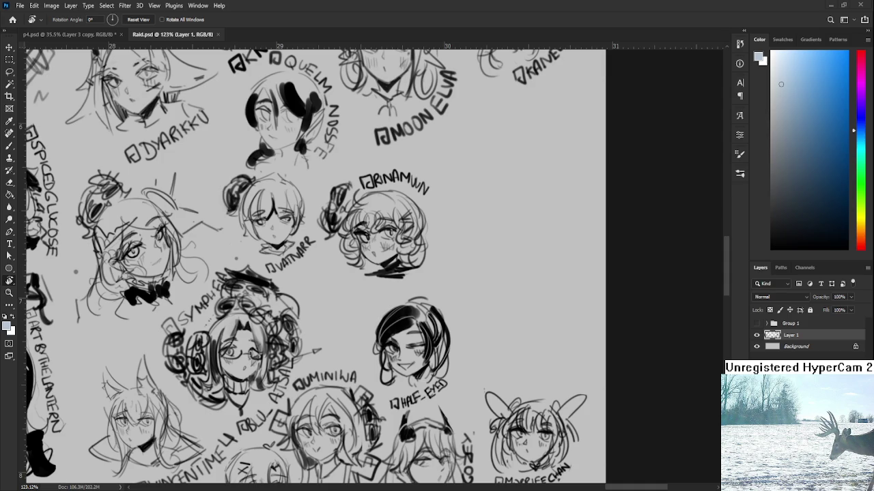
{"action": "scroll", "coordinate": [478, 346], "scroll_direction": "up", "scroll_amount": 2}
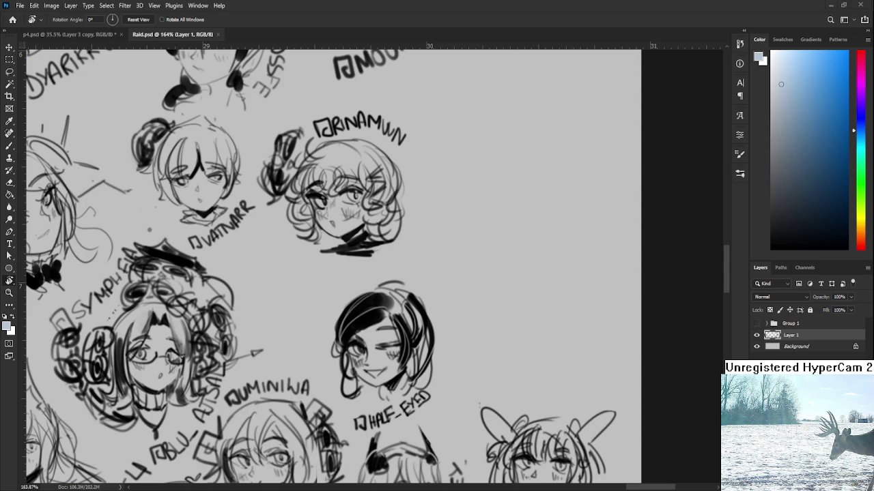
{"action": "left_click_drag", "start_coordinate": [498, 287], "coordinate": [452, 322]}
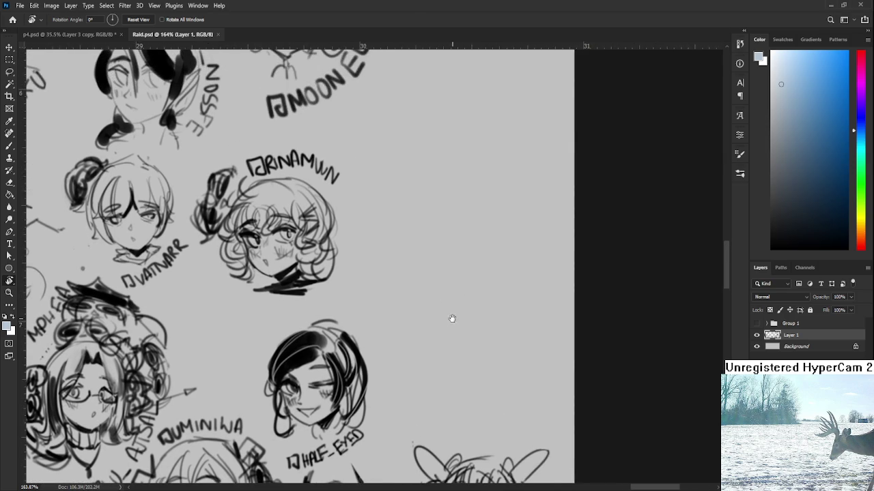
Set a small black brush and try a first sketch stroke, undoing it
{"action": "key", "text": "b"}
{"action": "key", "text": "bracketleft"}
{"action": "key", "text": "bracketleft"}
{"action": "key", "text": "bracketleft"}
{"action": "left_click_drag", "start_coordinate": [450, 257], "coordinate": [496, 244]}
{"action": "key", "text": "d"}
{"action": "mouse_move", "coordinate": [459, 269]}
{"action": "left_mouse_down"}
{"action": "mouse_move", "coordinate": [486, 252]}
{"action": "mouse_move", "coordinate": [483, 259]}
{"action": "left_mouse_up"}
{"action": "key", "text": "ctrl+z"}
Sketch a small eye arc right of the curly-haired head, erasing and redrawing it
{"action": "key", "text": "ctrl+z"}
{"action": "scroll", "coordinate": [523, 220], "scroll_direction": "down", "scroll_amount": 2, "text": "alt"}
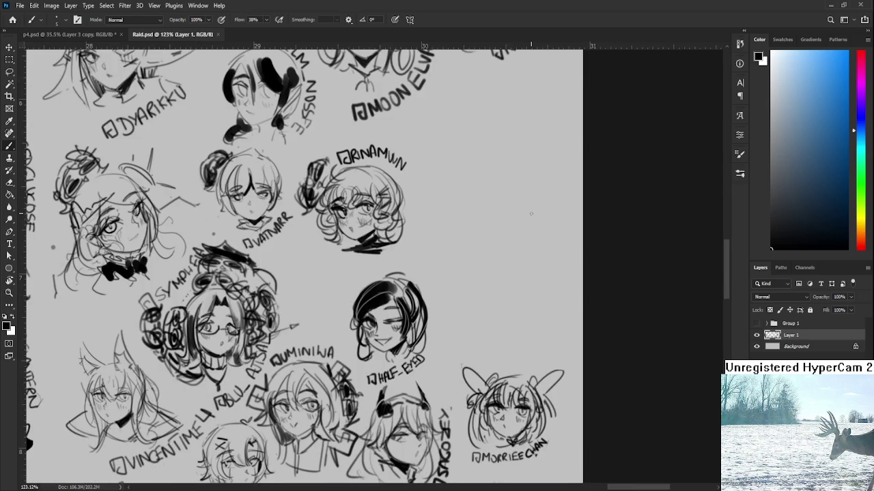
{"action": "mouse_move", "coordinate": [475, 246]}
{"action": "left_mouse_down"}
{"action": "mouse_move", "coordinate": [496, 242]}
{"action": "mouse_move", "coordinate": [493, 248]}
{"action": "left_mouse_up"}
{"action": "key", "text": "ctrl+z"}
{"action": "key", "text": "ctrl+z"}
{"action": "key", "text": "e"}
{"action": "left_click_drag", "start_coordinate": [496, 240], "coordinate": [476, 244]}
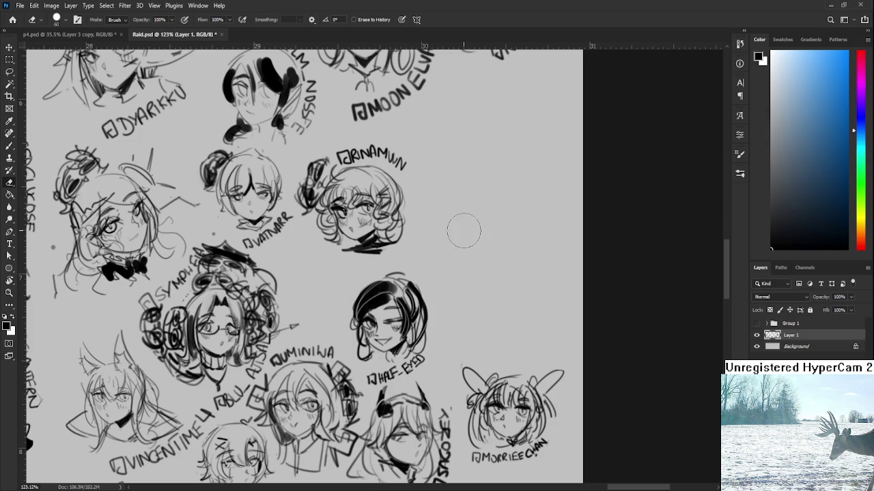
{"action": "key", "text": "b"}
{"action": "mouse_move", "coordinate": [468, 245]}
{"action": "left_mouse_down"}
{"action": "mouse_move", "coordinate": [492, 232]}
{"action": "mouse_move", "coordinate": [487, 253]}
{"action": "mouse_move", "coordinate": [491, 228]}
{"action": "mouse_move", "coordinate": [477, 240]}
{"action": "mouse_move", "coordinate": [489, 228]}
{"action": "left_mouse_up"}
{"action": "key", "text": "ctrl+z"}
{"action": "key", "text": "ctrl+z"}
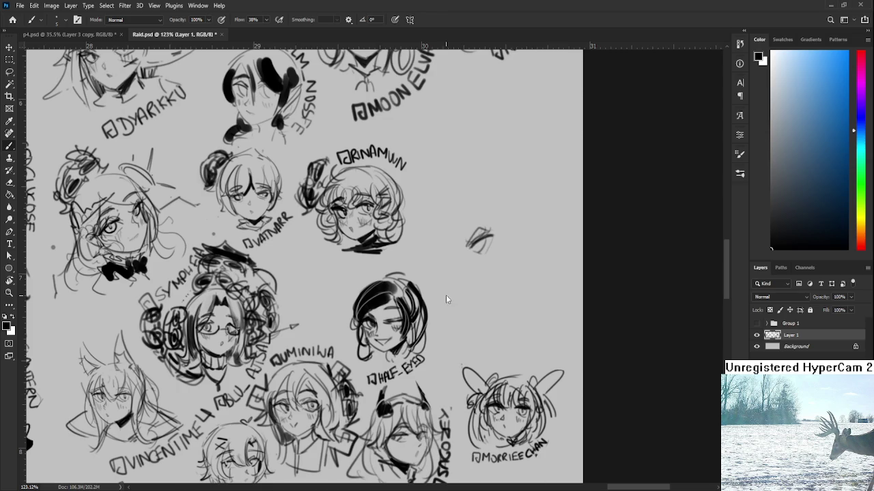
Paste the coloured girl illustration as a new layer and begin free transform
{"action": "key", "text": "ctrl+v"}
{"action": "key", "text": "ctrl+t"}
{"action": "scroll", "coordinate": [526, 117], "scroll_direction": "down", "scroll_amount": 10}
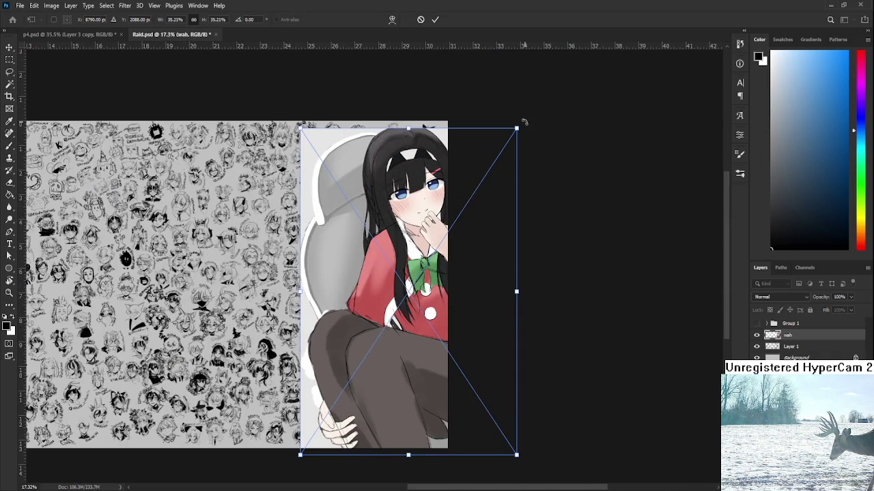
Scale the pasted girl illustration down and move it onto the sketch page
{"action": "left_click_drag", "start_coordinate": [516, 129], "coordinate": [390, 312]}
{"action": "left_click_drag", "start_coordinate": [355, 396], "coordinate": [394, 304]}
{"action": "key", "text": "Return"}
{"action": "scroll", "coordinate": [419, 299], "scroll_direction": "up", "scroll_amount": 2}
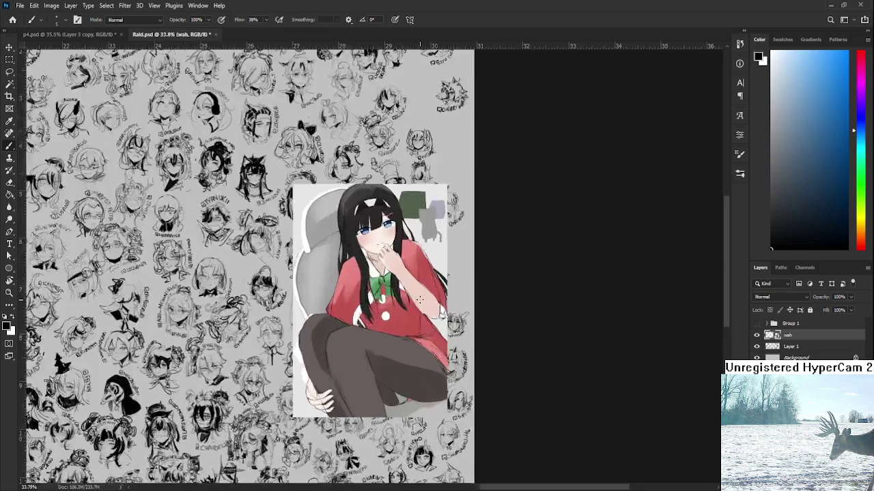
{"action": "scroll", "coordinate": [419, 299], "scroll_direction": "up", "scroll_amount": 2}
Shift the girl illustration further left and commit the new position
{"action": "key", "text": "ctrl+t"}
{"action": "left_click_drag", "start_coordinate": [452, 305], "coordinate": [394, 307]}
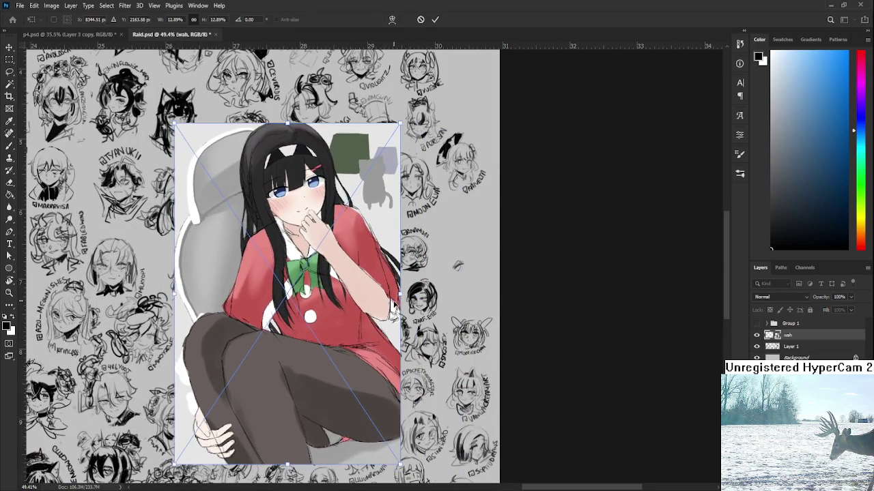
{"action": "key", "text": "Return"}
{"action": "key", "text": "ctrl+z"}
{"action": "key", "text": "ctrl+shift+z"}
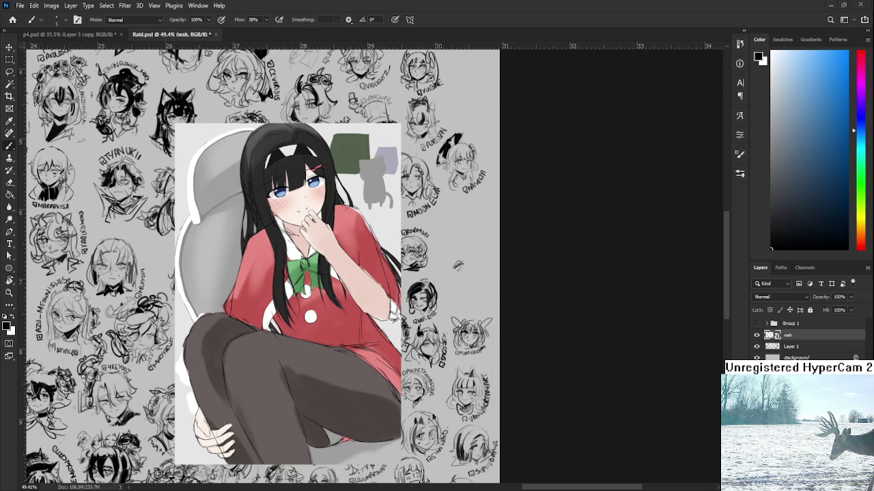
{"action": "scroll", "coordinate": [437, 273], "scroll_direction": "up", "scroll_amount": 2}
{"action": "scroll", "coordinate": [443, 268], "scroll_direction": "up", "scroll_amount": 2}
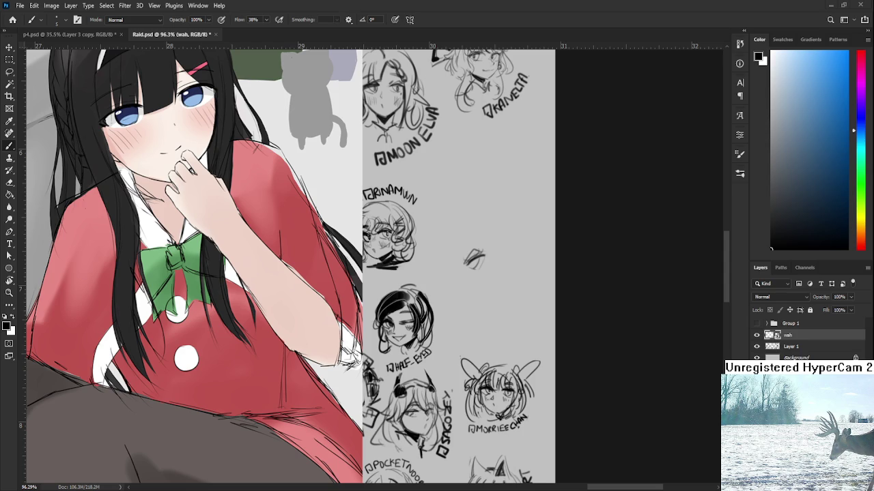
{"action": "scroll", "coordinate": [437, 259], "scroll_direction": "up", "scroll_amount": 3}
{"action": "scroll", "coordinate": [437, 259], "scroll_direction": "up", "scroll_amount": 2}
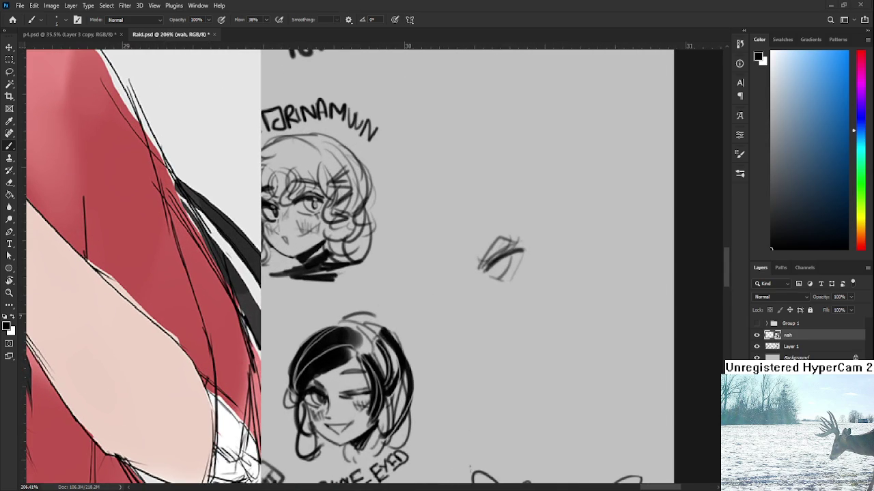
{"action": "scroll", "coordinate": [503, 260], "scroll_direction": "down", "scroll_amount": 2}
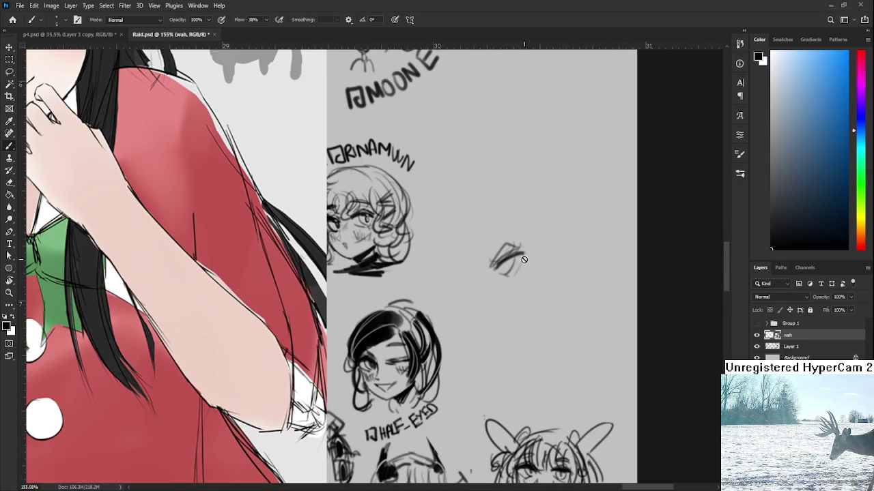
On Layer 1, rework the lone eye sketch and draw a second eye beside it
{"action": "left_click", "coordinate": [791, 347]}
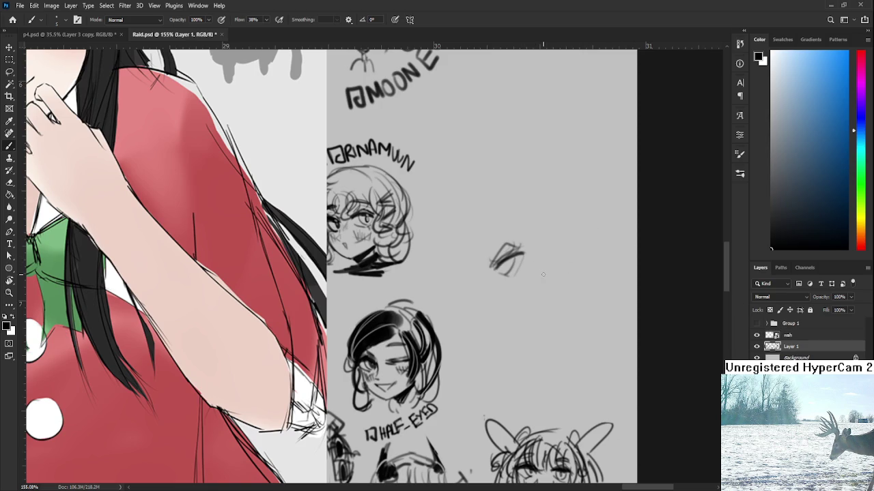
{"action": "left_click_drag", "start_coordinate": [539, 257], "coordinate": [543, 273]}
{"action": "key", "text": "e"}
{"action": "left_click_drag", "start_coordinate": [492, 268], "coordinate": [522, 258]}
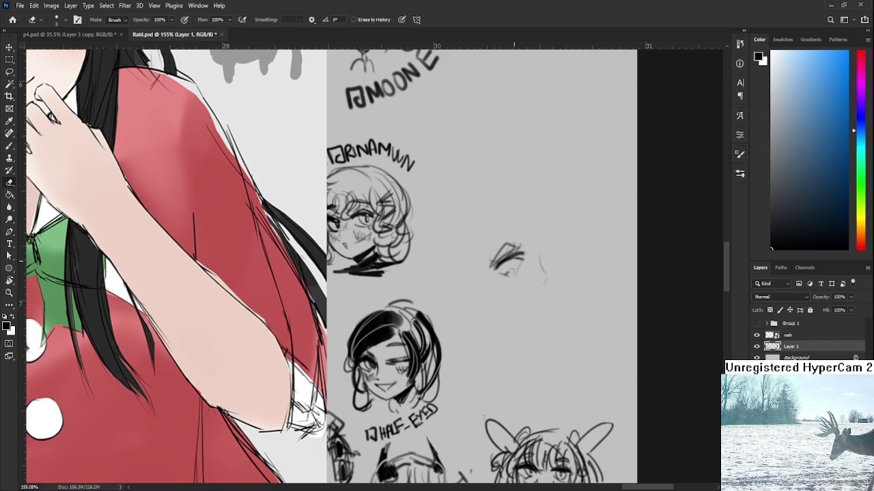
{"action": "key", "text": "b"}
{"action": "mouse_move", "coordinate": [542, 257]}
{"action": "left_mouse_down"}
{"action": "mouse_move", "coordinate": [560, 252]}
{"action": "mouse_move", "coordinate": [550, 254]}
{"action": "left_mouse_up"}
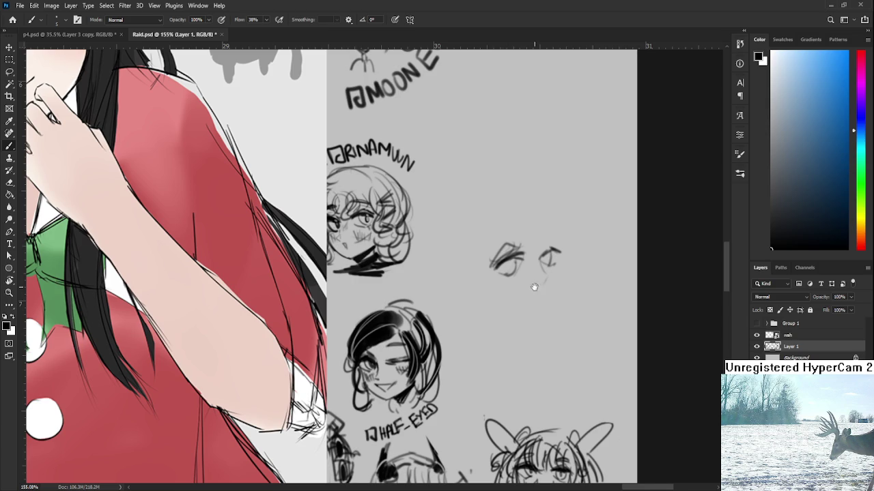
Shade both pupils, then add a small mouth and hair strands above the eyes
{"action": "left_click_drag", "start_coordinate": [532, 287], "coordinate": [500, 280]}
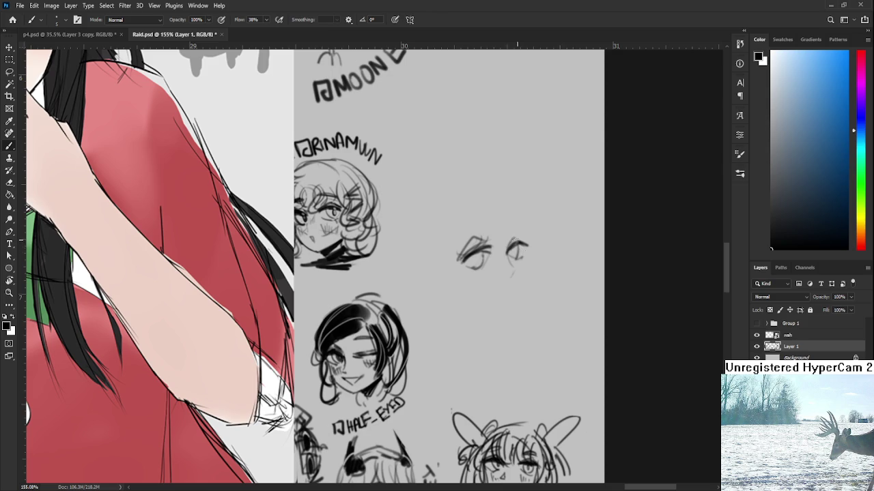
{"action": "mouse_move", "coordinate": [510, 256]}
{"action": "left_mouse_down"}
{"action": "mouse_move", "coordinate": [500, 273]}
{"action": "mouse_move", "coordinate": [511, 273]}
{"action": "left_mouse_up"}
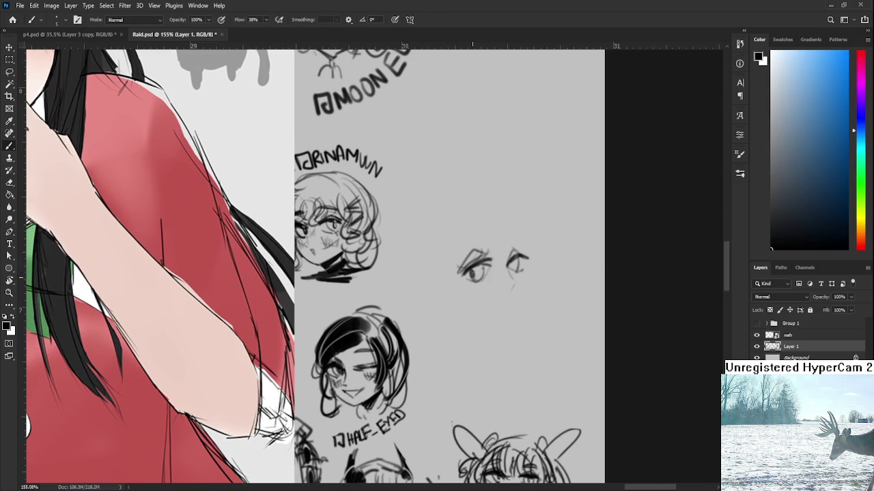
{"action": "mouse_move", "coordinate": [468, 271]}
{"action": "left_mouse_down"}
{"action": "mouse_move", "coordinate": [512, 270]}
{"action": "mouse_move", "coordinate": [475, 266]}
{"action": "mouse_move", "coordinate": [513, 260]}
{"action": "mouse_move", "coordinate": [492, 269]}
{"action": "left_mouse_up"}
{"action": "key", "text": "e"}
{"action": "key", "text": "b"}
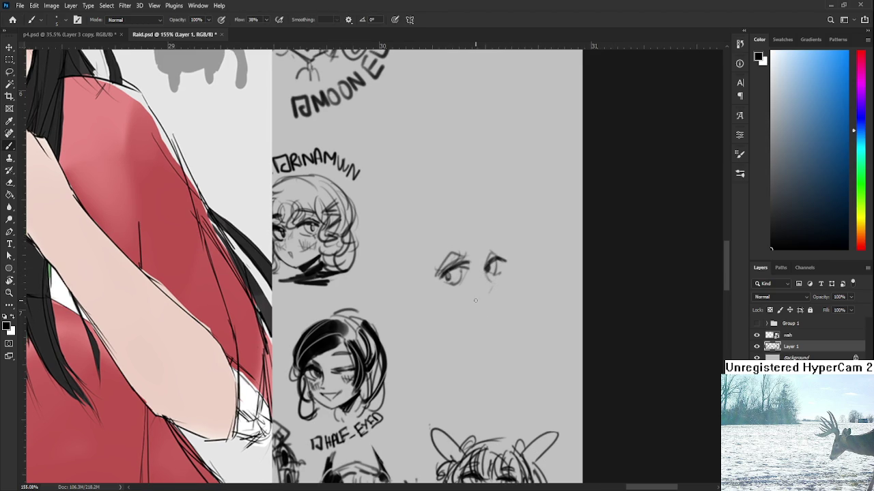
{"action": "mouse_move", "coordinate": [471, 302]}
{"action": "left_mouse_down"}
{"action": "mouse_move", "coordinate": [486, 302]}
{"action": "mouse_move", "coordinate": [470, 271]}
{"action": "mouse_move", "coordinate": [460, 271]}
{"action": "mouse_move", "coordinate": [481, 291]}
{"action": "left_mouse_up"}
{"action": "mouse_move", "coordinate": [484, 253]}
{"action": "left_mouse_down"}
{"action": "mouse_move", "coordinate": [491, 291]}
{"action": "mouse_move", "coordinate": [504, 288]}
{"action": "mouse_move", "coordinate": [469, 291]}
{"action": "left_mouse_up"}
{"action": "key", "text": "ctrl+z"}
Sketch hair strands, the right jawline, curved chin and left cheek, retrying failed strokes
{"action": "left_click_drag", "start_coordinate": [463, 253], "coordinate": [456, 304]}
{"action": "key", "text": "ctrl+z"}
{"action": "left_click_drag", "start_coordinate": [464, 252], "coordinate": [447, 304]}
{"action": "mouse_move", "coordinate": [499, 246]}
{"action": "left_mouse_down"}
{"action": "mouse_move", "coordinate": [520, 294]}
{"action": "mouse_move", "coordinate": [516, 261]}
{"action": "mouse_move", "coordinate": [510, 304]}
{"action": "mouse_move", "coordinate": [512, 297]}
{"action": "mouse_move", "coordinate": [479, 337]}
{"action": "left_mouse_up"}
{"action": "key", "text": "ctrl+z"}
{"action": "key", "text": "ctrl+z"}
{"action": "key", "text": "ctrl+z"}
{"action": "left_click_drag", "start_coordinate": [514, 303], "coordinate": [496, 330]}
{"action": "key", "text": "ctrl+z"}
{"action": "left_click_drag", "start_coordinate": [455, 309], "coordinate": [493, 327]}
{"action": "key", "text": "ctrl+z"}
{"action": "left_click_drag", "start_coordinate": [446, 301], "coordinate": [453, 322]}
{"action": "left_click_drag", "start_coordinate": [517, 296], "coordinate": [504, 322]}
{"action": "key", "text": "ctrl+z"}
{"action": "mouse_move", "coordinate": [513, 265]}
{"action": "left_mouse_down"}
{"action": "mouse_move", "coordinate": [492, 331]}
{"action": "mouse_move", "coordinate": [388, 366]}
{"action": "left_mouse_up"}
{"action": "key", "text": "ctrl+z"}
Rotate the canvas and draw long hair strands down both sides of the head
{"action": "key", "text": "r"}
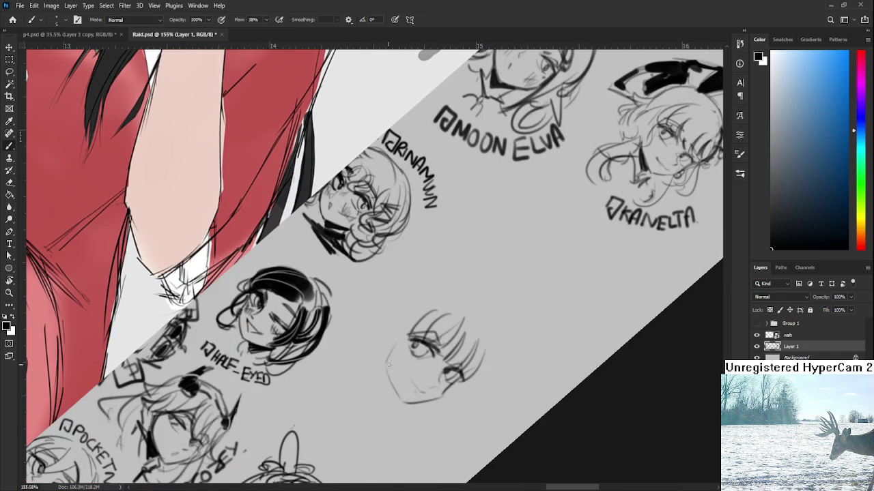
{"action": "key", "text": "r"}
{"action": "left_click_drag", "start_coordinate": [391, 396], "coordinate": [457, 318]}
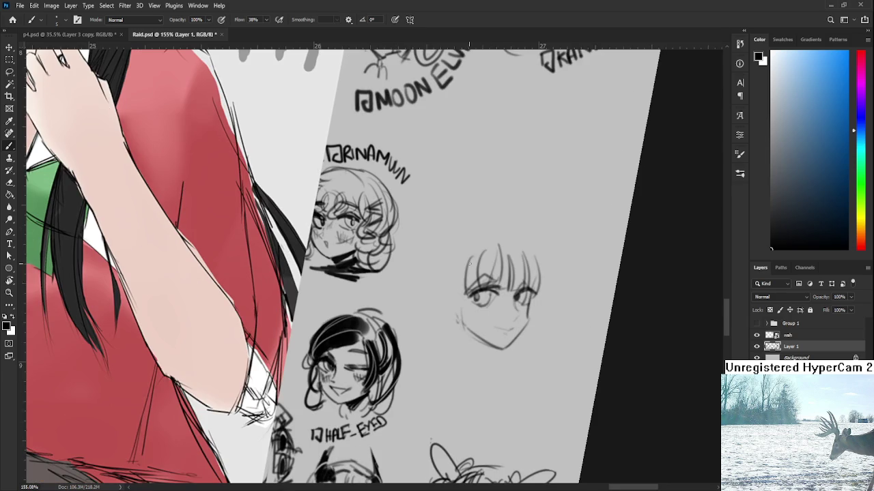
{"action": "left_click_drag", "start_coordinate": [464, 269], "coordinate": [480, 364]}
{"action": "left_click_drag", "start_coordinate": [454, 265], "coordinate": [451, 348]}
{"action": "key", "text": "ctrl+z"}
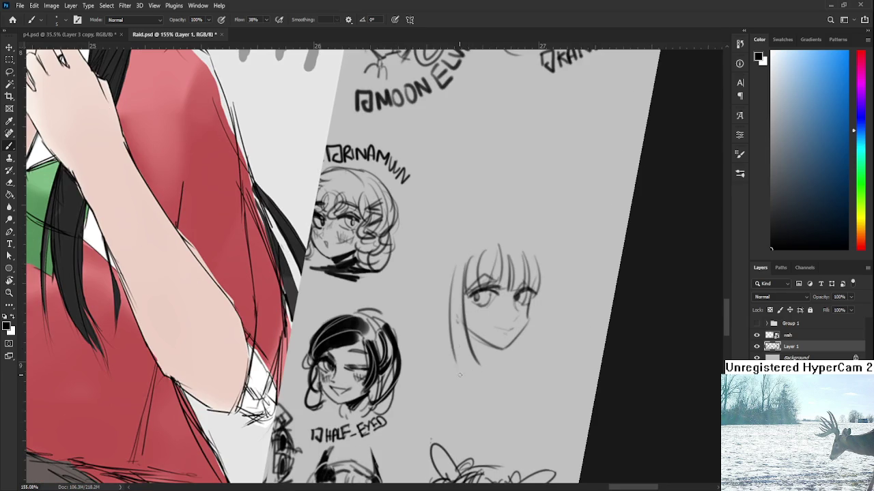
{"action": "key", "text": "ctrl+z"}
{"action": "key", "text": "ctrl+shift+z"}
{"action": "key", "text": "r"}
{"action": "mouse_move", "coordinate": [516, 297]}
{"action": "left_mouse_down"}
{"action": "mouse_move", "coordinate": [511, 313]}
{"action": "mouse_move", "coordinate": [502, 301]}
{"action": "mouse_move", "coordinate": [500, 308]}
{"action": "left_mouse_up"}
Zoom in, level the canvas and rough in the left eye, undoing the latest strokes
{"action": "key", "text": "e"}
{"action": "scroll", "coordinate": [498, 311], "scroll_direction": "up", "scroll_amount": 1}
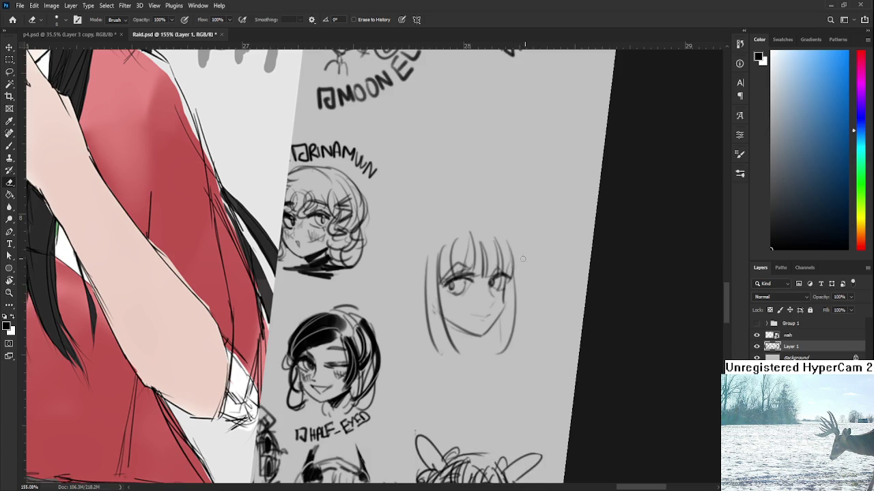
{"action": "scroll", "coordinate": [522, 261], "scroll_direction": "up", "scroll_amount": 2}
{"action": "key", "text": "b"}
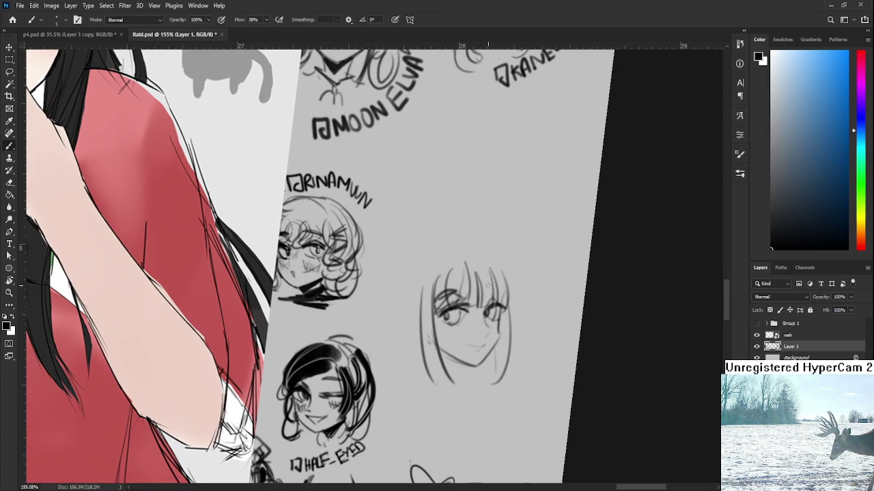
{"action": "left_click_drag", "start_coordinate": [482, 280], "coordinate": [504, 287]}
{"action": "key", "text": "r"}
{"action": "key", "text": "b"}
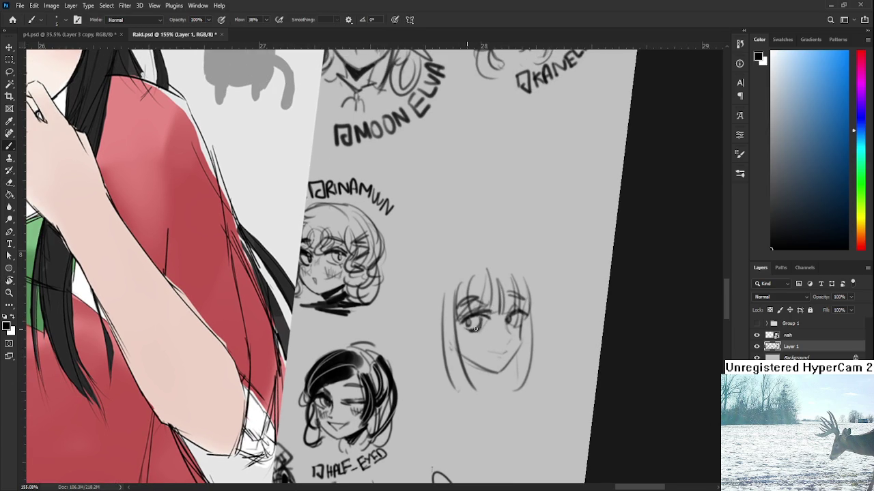
{"action": "scroll", "coordinate": [499, 310], "scroll_direction": "up", "scroll_amount": 2}
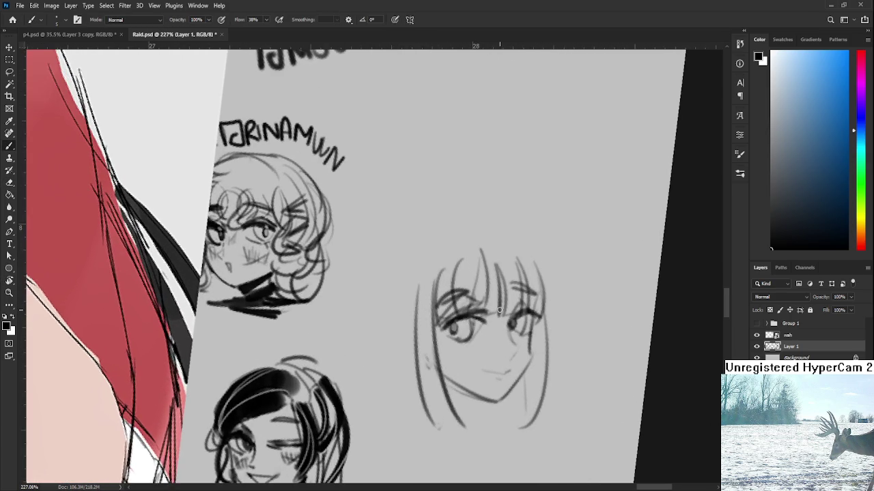
{"action": "key", "text": "r"}
{"action": "mouse_move", "coordinate": [499, 311]}
{"action": "left_mouse_down"}
{"action": "mouse_move", "coordinate": [471, 304]}
{"action": "mouse_move", "coordinate": [488, 287]}
{"action": "mouse_move", "coordinate": [472, 315]}
{"action": "mouse_move", "coordinate": [479, 303]}
{"action": "mouse_move", "coordinate": [464, 298]}
{"action": "mouse_move", "coordinate": [461, 306]}
{"action": "mouse_move", "coordinate": [483, 301]}
{"action": "mouse_move", "coordinate": [469, 311]}
{"action": "mouse_move", "coordinate": [464, 297]}
{"action": "mouse_move", "coordinate": [479, 288]}
{"action": "left_mouse_up"}
{"action": "key", "text": "b"}
{"action": "key", "text": "e"}
{"action": "key", "text": "b"}
{"action": "key", "text": "ctrl+z"}
{"action": "key", "text": "ctrl+z"}
{"action": "key", "text": "ctrl+z"}
{"action": "key", "text": "ctrl+z"}
{"action": "key", "text": "ctrl+z"}
{"action": "scroll", "coordinate": [561, 270], "scroll_direction": "down", "scroll_amount": 3}
{"action": "key", "text": "ctrl+z"}
{"action": "key", "text": "ctrl+z"}
{"action": "key", "text": "ctrl+z"}
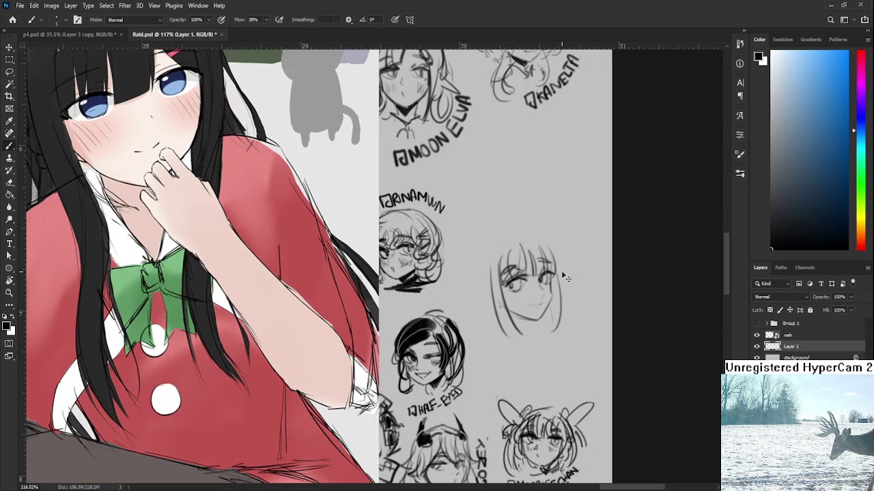
Refine the eye lines with alternating brush and eraser passes
{"action": "scroll", "coordinate": [562, 273], "scroll_direction": "up", "scroll_amount": 3}
{"action": "key", "text": "e"}
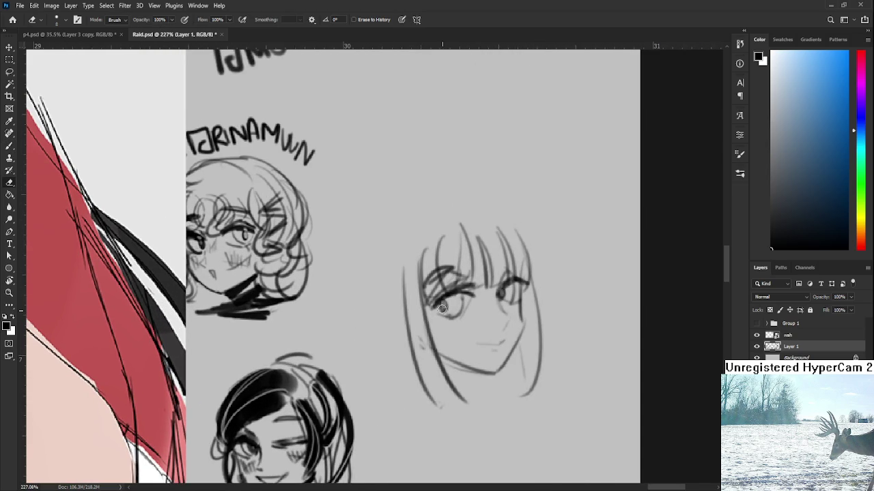
{"action": "key", "text": "b"}
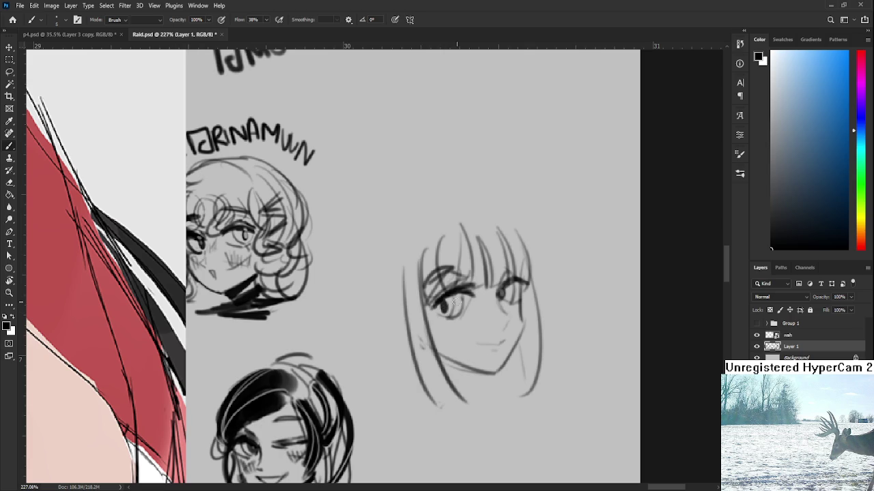
{"action": "key", "text": "e"}
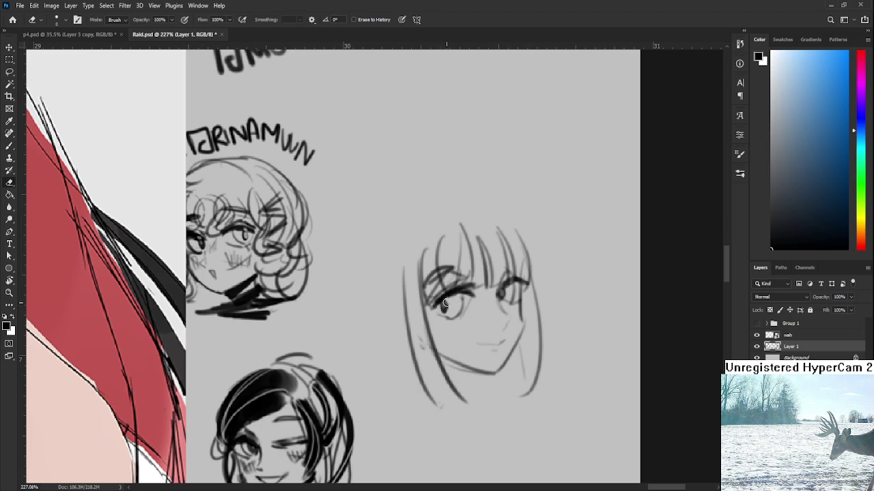
{"action": "key", "text": "b"}
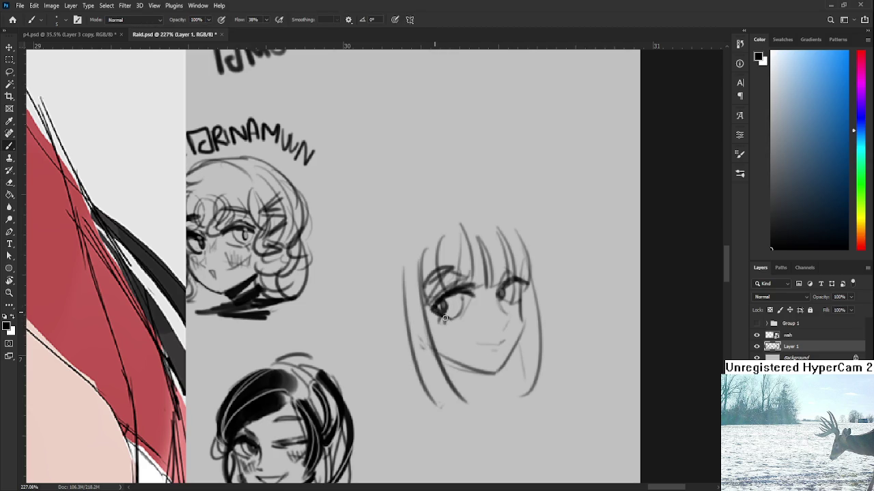
{"action": "key", "text": "e"}
{"action": "key", "text": "b"}
Darken the left eye's lash line and pupil and add dark strokes to the right eye
{"action": "left_click_drag", "start_coordinate": [444, 296], "coordinate": [462, 294]}
{"action": "mouse_move", "coordinate": [512, 281]}
{"action": "left_mouse_down"}
{"action": "mouse_move", "coordinate": [502, 288]}
{"action": "mouse_move", "coordinate": [511, 286]}
{"action": "left_mouse_up"}
{"action": "mouse_move", "coordinate": [457, 298]}
{"action": "left_mouse_down"}
{"action": "mouse_move", "coordinate": [471, 290]}
{"action": "mouse_move", "coordinate": [475, 316]}
{"action": "left_mouse_up"}
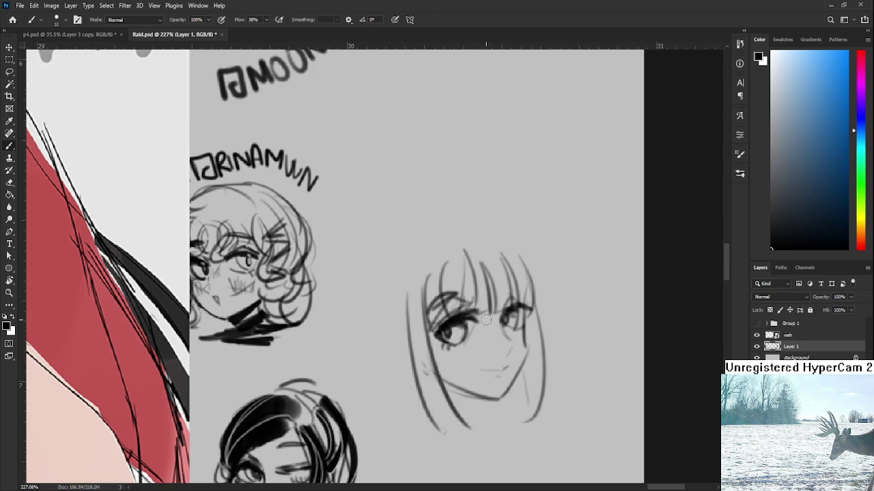
{"action": "scroll", "coordinate": [475, 316], "scroll_direction": "down", "scroll_amount": 5}
{"action": "key", "text": "r"}
{"action": "left_click_drag", "start_coordinate": [546, 205], "coordinate": [559, 274]}
Try drawing a small mouth below the nose, undoing and erasing unwanted strokes
{"action": "scroll", "coordinate": [546, 283], "scroll_direction": "up", "scroll_amount": 2}
{"action": "scroll", "coordinate": [523, 301], "scroll_direction": "up", "scroll_amount": 3}
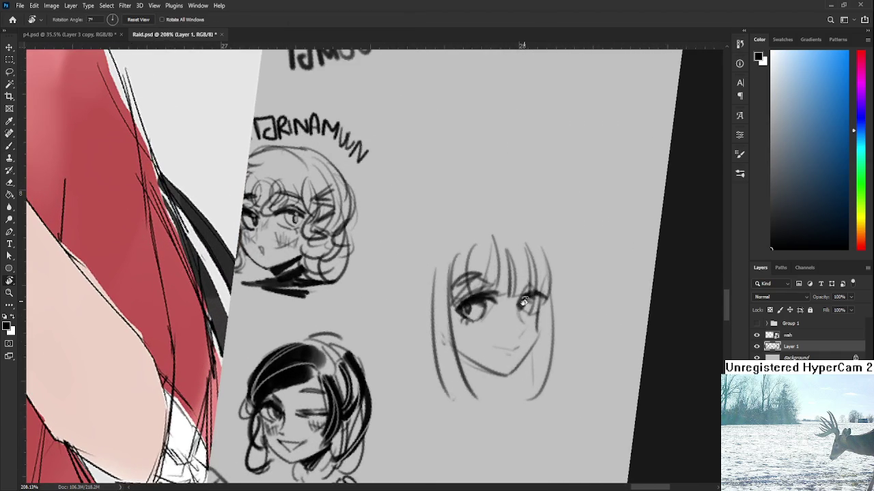
{"action": "scroll", "coordinate": [523, 301], "scroll_direction": "down", "scroll_amount": 2}
{"action": "key", "text": "b"}
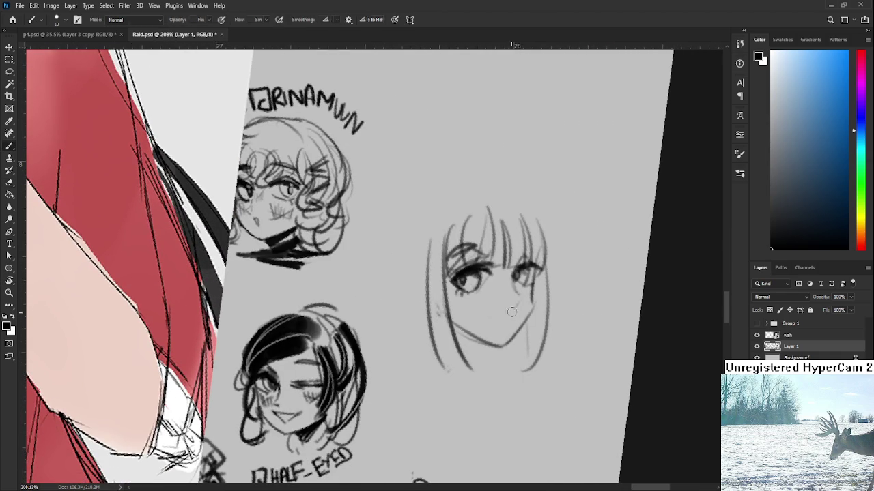
{"action": "left_click_drag", "start_coordinate": [506, 315], "coordinate": [503, 328]}
{"action": "key", "text": "ctrl+z"}
{"action": "key", "text": "ctrl+z"}
{"action": "scroll", "coordinate": [505, 319], "scroll_direction": "up", "scroll_amount": 1}
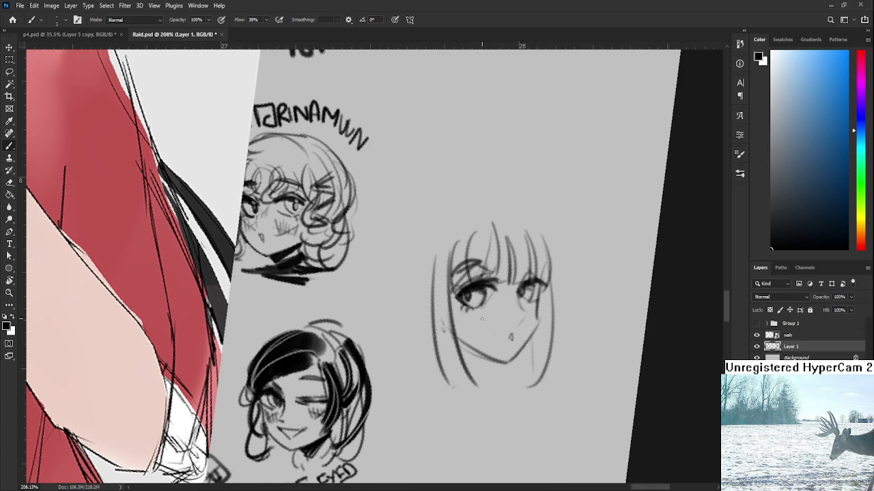
{"action": "left_click_drag", "start_coordinate": [507, 336], "coordinate": [510, 332]}
{"action": "key", "text": "e"}
{"action": "key", "text": "b"}
{"action": "key", "text": "e"}
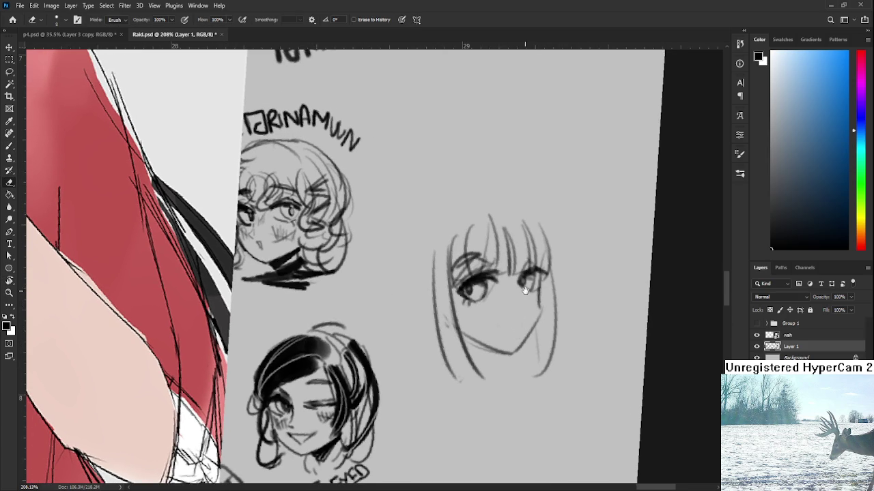
{"action": "left_click_drag", "start_coordinate": [520, 294], "coordinate": [498, 316]}
{"action": "key", "text": "b"}
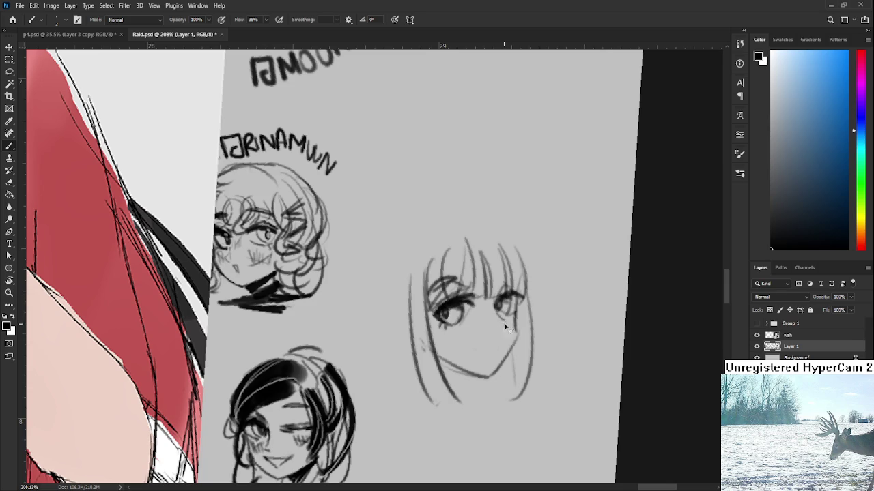
{"action": "mouse_move", "coordinate": [504, 331]}
{"action": "left_mouse_down"}
{"action": "mouse_move", "coordinate": [503, 319]}
{"action": "mouse_move", "coordinate": [507, 330]}
{"action": "mouse_move", "coordinate": [491, 335]}
{"action": "mouse_move", "coordinate": [500, 331]}
{"action": "left_mouse_up"}
{"action": "key", "text": "ctrl+z"}
{"action": "key", "text": "ctrl+z"}
{"action": "key", "text": "ctrl+z"}
{"action": "key", "text": "ctrl+z"}
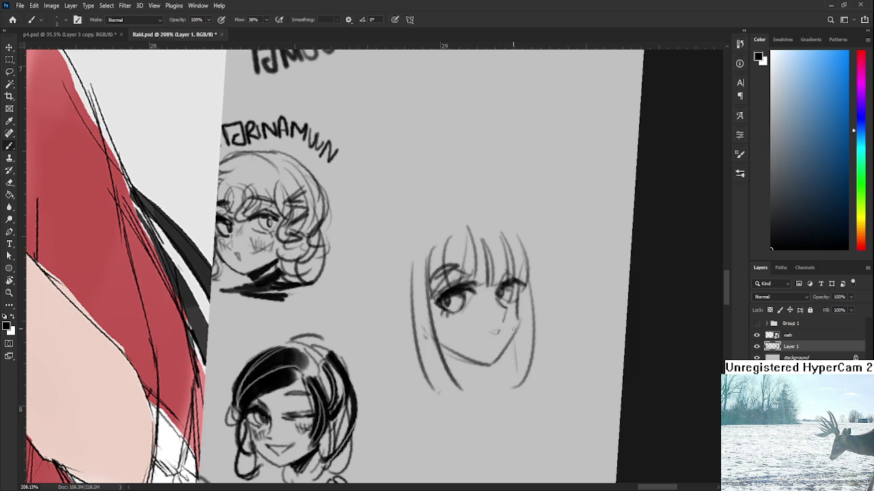
Redraw a smoother right jaw and chin line on the face
{"action": "mouse_move", "coordinate": [491, 364]}
{"action": "left_mouse_down"}
{"action": "mouse_move", "coordinate": [395, 383]}
{"action": "mouse_move", "coordinate": [409, 352]}
{"action": "mouse_move", "coordinate": [515, 331]}
{"action": "left_mouse_up"}
{"action": "key", "text": "b"}
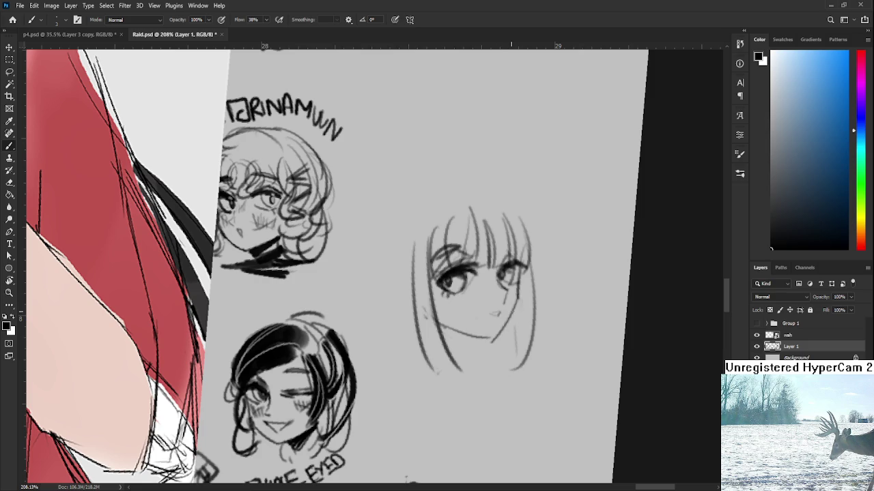
{"action": "scroll", "coordinate": [518, 321], "scroll_direction": "up", "scroll_amount": 2}
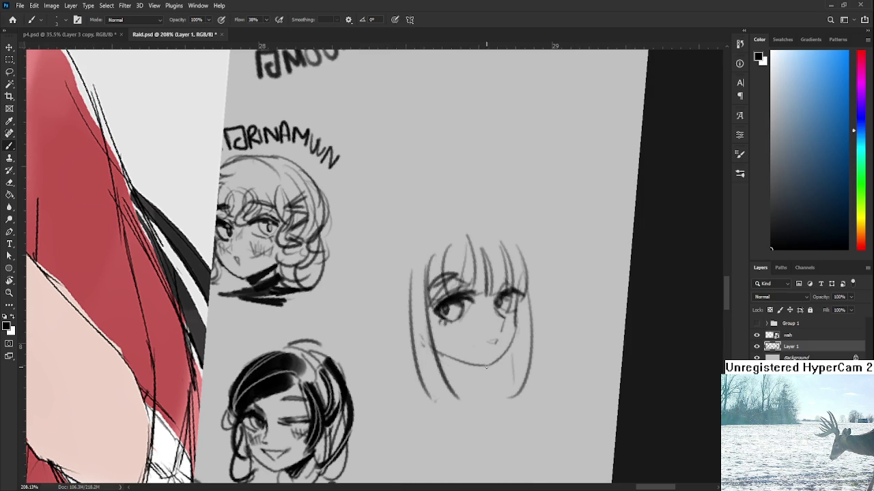
{"action": "left_click_drag", "start_coordinate": [516, 328], "coordinate": [493, 369]}
{"action": "key", "text": "ctrl+z"}
{"action": "left_click_drag", "start_coordinate": [516, 330], "coordinate": [493, 365]}
{"action": "scroll", "coordinate": [510, 282], "scroll_direction": "down", "scroll_amount": 5}
{"action": "key", "text": "r"}
{"action": "left_click_drag", "start_coordinate": [360, 259], "coordinate": [368, 273]}
{"action": "scroll", "coordinate": [472, 273], "scroll_direction": "up", "scroll_amount": 5}
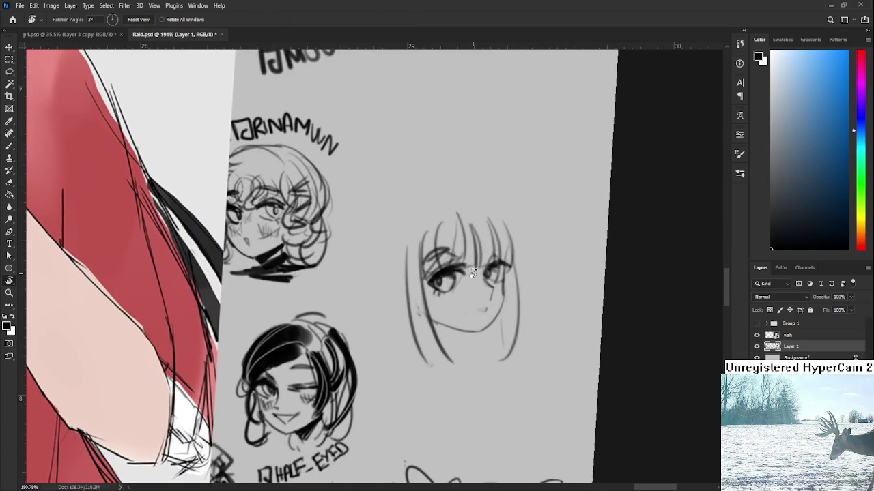
Darken the left iris and redraw the jaw line from the cheek with a smaller brush
{"action": "key", "text": "e"}
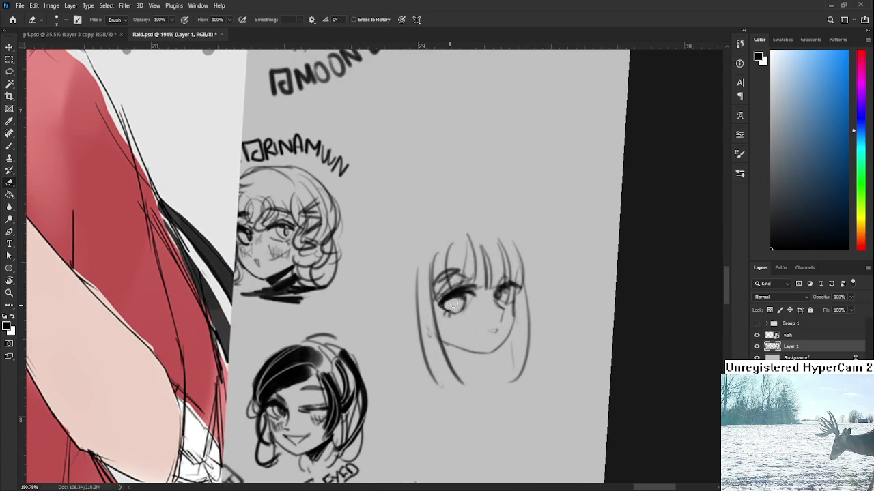
{"action": "key", "text": "b"}
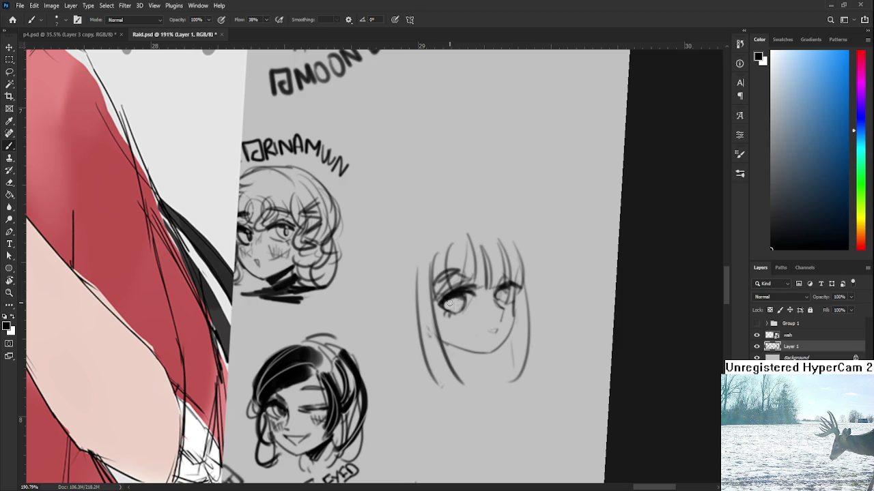
{"action": "left_click_drag", "start_coordinate": [451, 301], "coordinate": [500, 293]}
{"action": "key", "text": "e"}
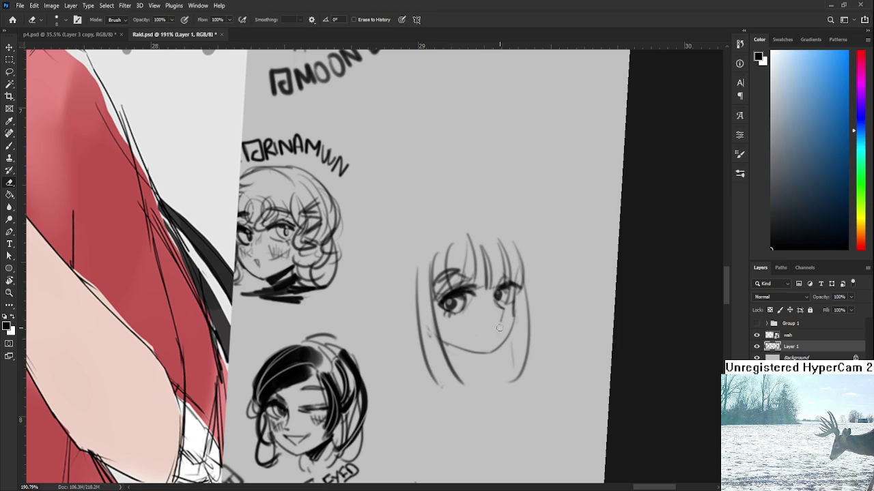
{"action": "key", "text": "b"}
{"action": "key", "text": "bracketleft"}
{"action": "key", "text": "bracketleft"}
{"action": "key", "text": "bracketleft"}
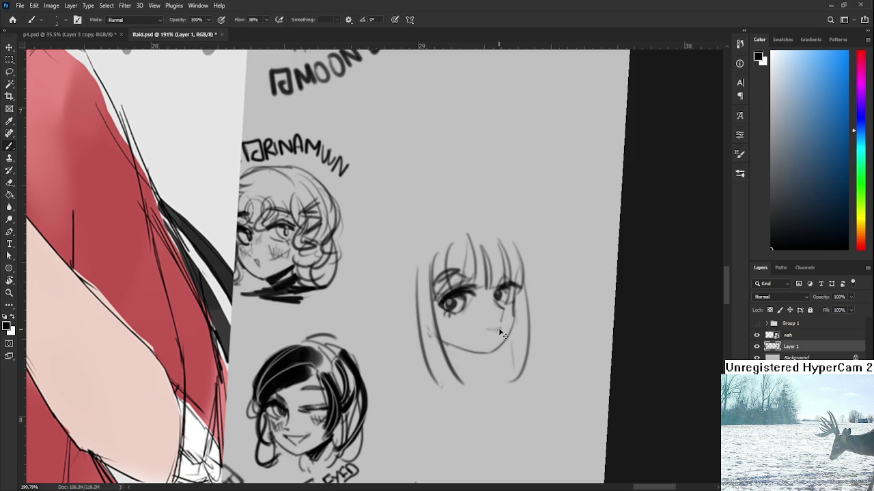
{"action": "key", "text": "ctrl+z"}
{"action": "key", "text": "ctrl+z"}
{"action": "left_click_drag", "start_coordinate": [428, 273], "coordinate": [483, 395]}
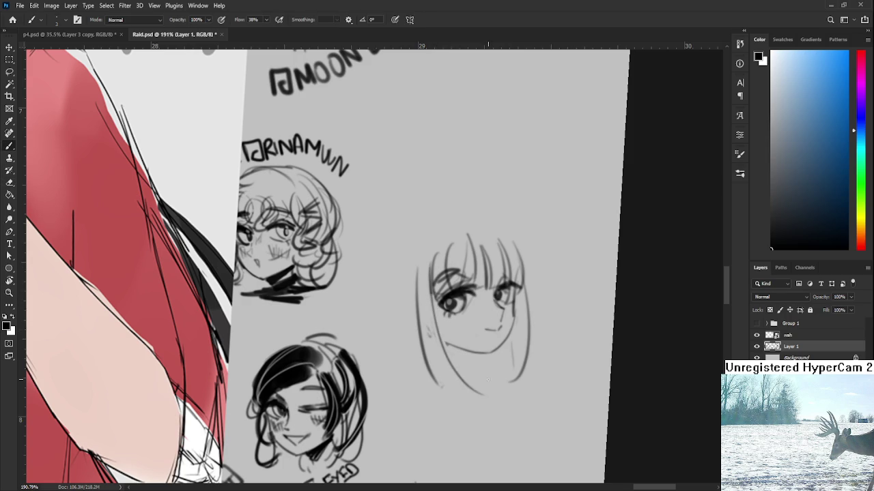
{"action": "key", "text": "ctrl+z"}
{"action": "left_click_drag", "start_coordinate": [434, 287], "coordinate": [486, 382]}
Add blush strokes under the left eye and shade the fringe with a larger brush
{"action": "mouse_move", "coordinate": [449, 318]}
{"action": "left_mouse_down"}
{"action": "mouse_move", "coordinate": [469, 335]}
{"action": "mouse_move", "coordinate": [510, 309]}
{"action": "left_mouse_up"}
{"action": "scroll", "coordinate": [513, 315], "scroll_direction": "down", "scroll_amount": 1}
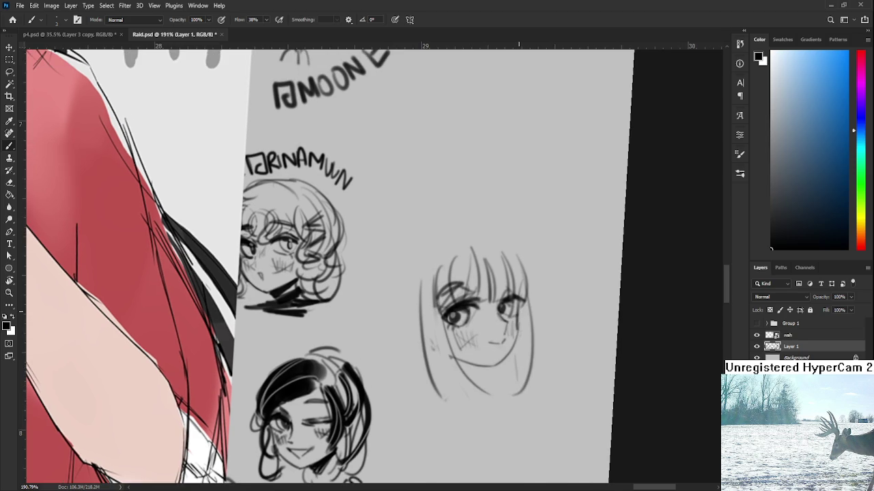
{"action": "scroll", "coordinate": [517, 319], "scroll_direction": "down", "scroll_amount": 2}
{"action": "key", "text": "bracketright"}
{"action": "key", "text": "bracketright"}
{"action": "mouse_move", "coordinate": [488, 276]}
{"action": "left_mouse_down"}
{"action": "mouse_move", "coordinate": [495, 304]}
{"action": "mouse_move", "coordinate": [522, 302]}
{"action": "mouse_move", "coordinate": [479, 308]}
{"action": "left_mouse_up"}
{"action": "left_click_drag", "start_coordinate": [473, 281], "coordinate": [467, 333]}
{"action": "left_click_drag", "start_coordinate": [522, 295], "coordinate": [523, 326]}
{"action": "key", "text": "e"}
{"action": "left_click_drag", "start_coordinate": [521, 290], "coordinate": [522, 301]}
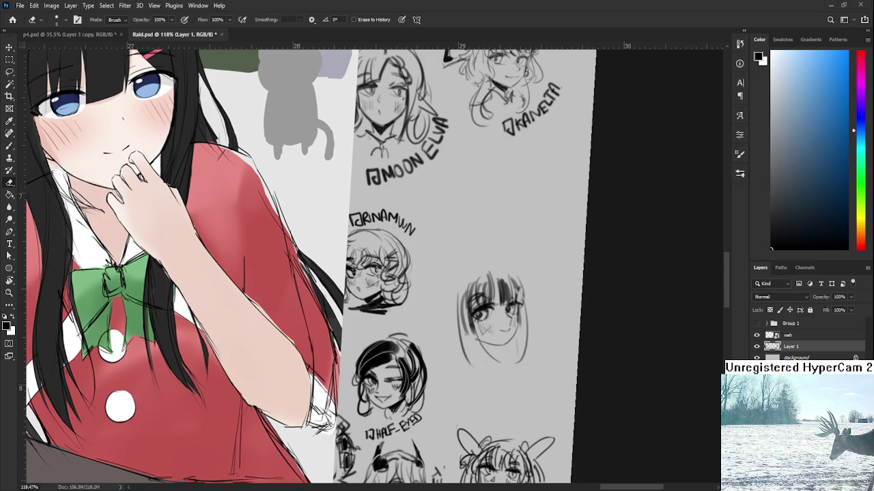
Add dark hair strokes beside the face and redraw the hair along its left side
{"action": "mouse_move", "coordinate": [486, 311]}
{"action": "left_mouse_down"}
{"action": "mouse_move", "coordinate": [467, 305]}
{"action": "mouse_move", "coordinate": [452, 361]}
{"action": "left_mouse_up"}
{"action": "key", "text": "b"}
{"action": "key", "text": "bracketleft"}
{"action": "left_click_drag", "start_coordinate": [426, 270], "coordinate": [422, 361]}
{"action": "key", "text": "ctrl+z"}
{"action": "key", "text": "ctrl+z"}
{"action": "mouse_move", "coordinate": [427, 270]}
{"action": "left_mouse_down"}
{"action": "mouse_move", "coordinate": [419, 326]}
{"action": "mouse_move", "coordinate": [436, 359]}
{"action": "mouse_move", "coordinate": [416, 307]}
{"action": "mouse_move", "coordinate": [429, 362]}
{"action": "left_mouse_up"}
Redraw the arc over the top of the head and down its right side
{"action": "key", "text": "ctrl+z"}
{"action": "key", "text": "ctrl+z"}
{"action": "mouse_move", "coordinate": [424, 280]}
{"action": "left_mouse_down"}
{"action": "mouse_move", "coordinate": [469, 258]}
{"action": "mouse_move", "coordinate": [462, 247]}
{"action": "mouse_move", "coordinate": [506, 281]}
{"action": "left_mouse_up"}
{"action": "key", "text": "ctrl+z"}
{"action": "mouse_move", "coordinate": [467, 248]}
{"action": "left_mouse_down"}
{"action": "mouse_move", "coordinate": [498, 271]}
{"action": "mouse_move", "coordinate": [507, 299]}
{"action": "left_mouse_up"}
{"action": "key", "text": "ctrl+z"}
{"action": "key", "text": "ctrl+z"}
{"action": "mouse_move", "coordinate": [467, 245]}
{"action": "left_mouse_down"}
{"action": "mouse_move", "coordinate": [490, 259]}
{"action": "mouse_move", "coordinate": [514, 314]}
{"action": "left_mouse_up"}
{"action": "key", "text": "ctrl+z"}
{"action": "left_click_drag", "start_coordinate": [507, 265], "coordinate": [523, 353]}
{"action": "scroll", "coordinate": [483, 309], "scroll_direction": "down", "scroll_amount": 1}
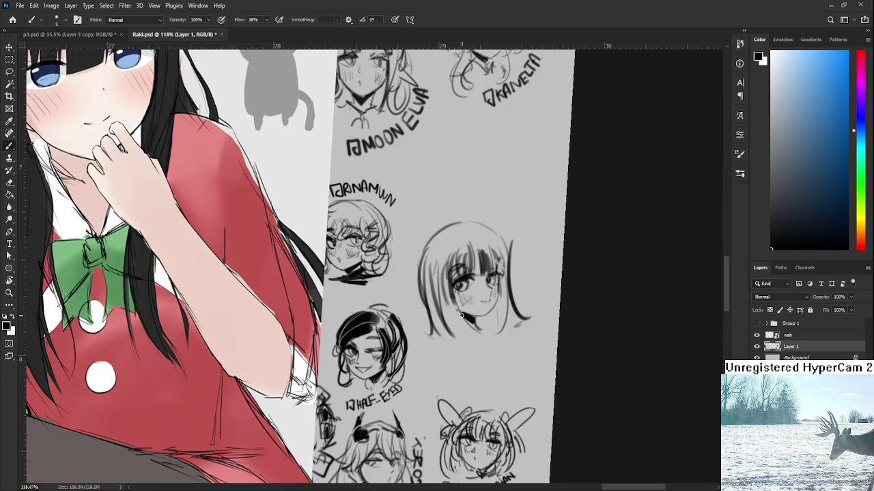
Draw the chin and neck lines, redo the top hair outline and darken the right strand
{"action": "mouse_move", "coordinate": [442, 336]}
{"action": "left_mouse_down"}
{"action": "mouse_move", "coordinate": [418, 352]}
{"action": "mouse_move", "coordinate": [475, 340]}
{"action": "mouse_move", "coordinate": [473, 352]}
{"action": "left_mouse_up"}
{"action": "key", "text": "ctrl+z"}
{"action": "mouse_move", "coordinate": [477, 319]}
{"action": "left_mouse_down"}
{"action": "mouse_move", "coordinate": [501, 315]}
{"action": "mouse_move", "coordinate": [502, 341]}
{"action": "mouse_move", "coordinate": [481, 341]}
{"action": "left_mouse_up"}
{"action": "mouse_move", "coordinate": [428, 270]}
{"action": "left_mouse_down"}
{"action": "mouse_move", "coordinate": [437, 293]}
{"action": "mouse_move", "coordinate": [429, 347]}
{"action": "left_mouse_up"}
{"action": "key", "text": "ctrl+z"}
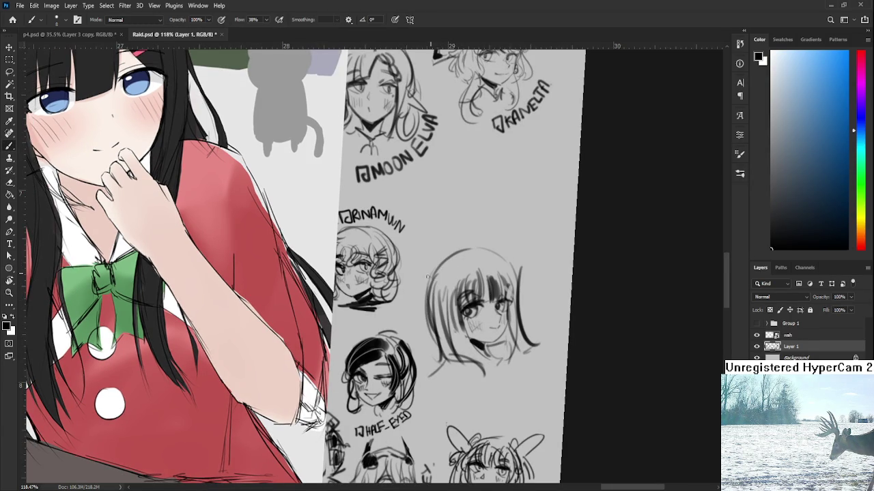
{"action": "mouse_move", "coordinate": [434, 286]}
{"action": "left_mouse_down"}
{"action": "mouse_move", "coordinate": [455, 253]}
{"action": "mouse_move", "coordinate": [501, 247]}
{"action": "mouse_move", "coordinate": [524, 312]}
{"action": "left_mouse_up"}
{"action": "key", "text": "ctrl+z"}
{"action": "left_click_drag", "start_coordinate": [505, 253], "coordinate": [536, 346]}
Level the canvas, lasso around the head and begin a free transform to shrink it
{"action": "key", "text": "r"}
{"action": "key", "text": "Escape"}
{"action": "key", "text": "l"}
{"action": "left_click_drag", "start_coordinate": [452, 383], "coordinate": [436, 384]}
{"action": "key", "text": "ctrl+t"}
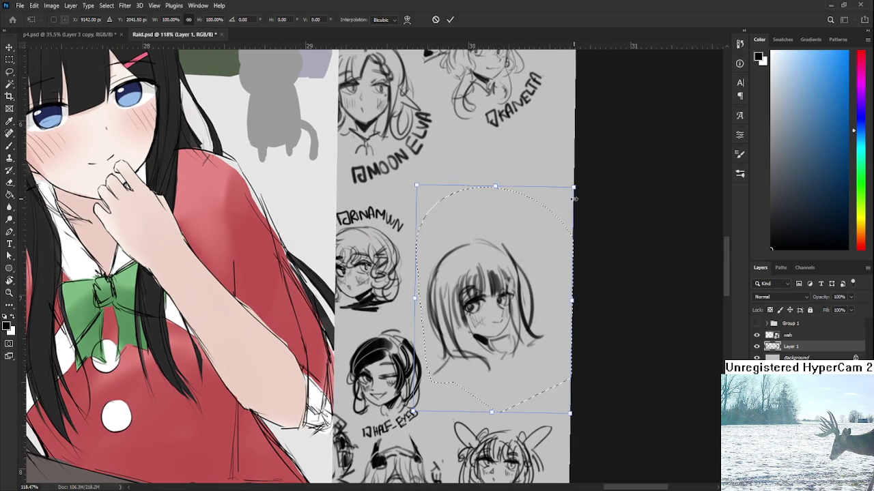
Shrink the head to about 79%, move it into place and tilt it slightly
{"action": "left_click_drag", "start_coordinate": [573, 186], "coordinate": [539, 235]}
{"action": "left_click_drag", "start_coordinate": [478, 320], "coordinate": [499, 310]}
{"action": "mouse_move", "coordinate": [556, 286]}
{"action": "left_mouse_down"}
{"action": "mouse_move", "coordinate": [549, 305]}
{"action": "mouse_move", "coordinate": [506, 313]}
{"action": "mouse_move", "coordinate": [492, 259]}
{"action": "left_mouse_up"}
{"action": "key", "text": "Return"}
Straighten the view and retrace the head's upper-left hair outline and top arc
{"action": "key", "text": "b"}
{"action": "key", "text": "r"}
{"action": "key", "text": "b"}
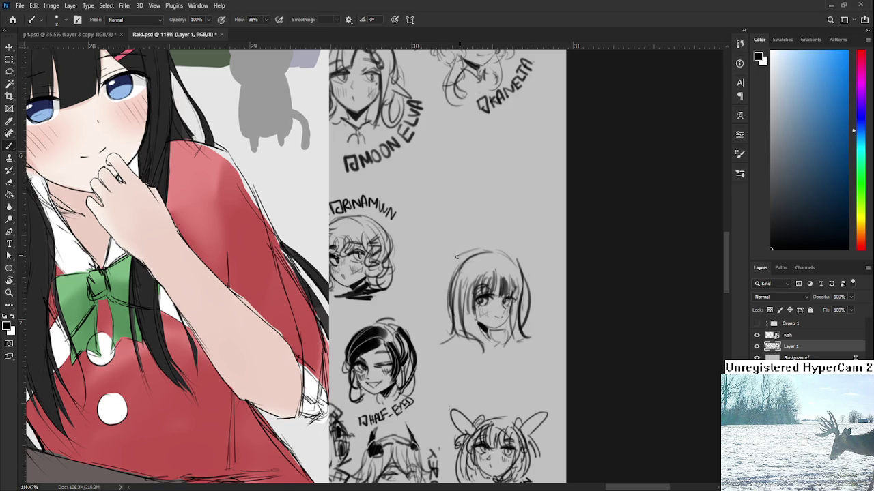
{"action": "left_click_drag", "start_coordinate": [461, 258], "coordinate": [449, 300]}
{"action": "left_click_drag", "start_coordinate": [454, 263], "coordinate": [494, 251]}
{"action": "key", "text": "e"}
{"action": "left_click_drag", "start_coordinate": [537, 278], "coordinate": [523, 303]}
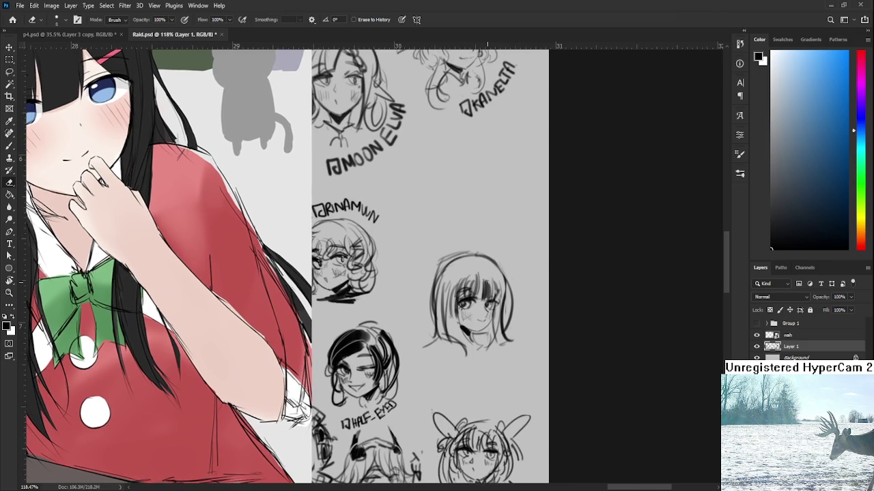
{"action": "key", "text": "b"}
Hand-letter a name label above the head, then fit the whole canvas in view
{"action": "left_click_drag", "start_coordinate": [430, 280], "coordinate": [469, 261]}
{"action": "left_click_drag", "start_coordinate": [460, 268], "coordinate": [479, 272]}
{"action": "left_click_drag", "start_coordinate": [476, 274], "coordinate": [495, 255]}
{"action": "mouse_move", "coordinate": [500, 264]}
{"action": "left_mouse_down"}
{"action": "mouse_move", "coordinate": [510, 255]}
{"action": "mouse_move", "coordinate": [518, 266]}
{"action": "left_mouse_up"}
{"action": "mouse_move", "coordinate": [516, 259]}
{"action": "left_mouse_down"}
{"action": "mouse_move", "coordinate": [525, 271]}
{"action": "mouse_move", "coordinate": [519, 290]}
{"action": "left_mouse_up"}
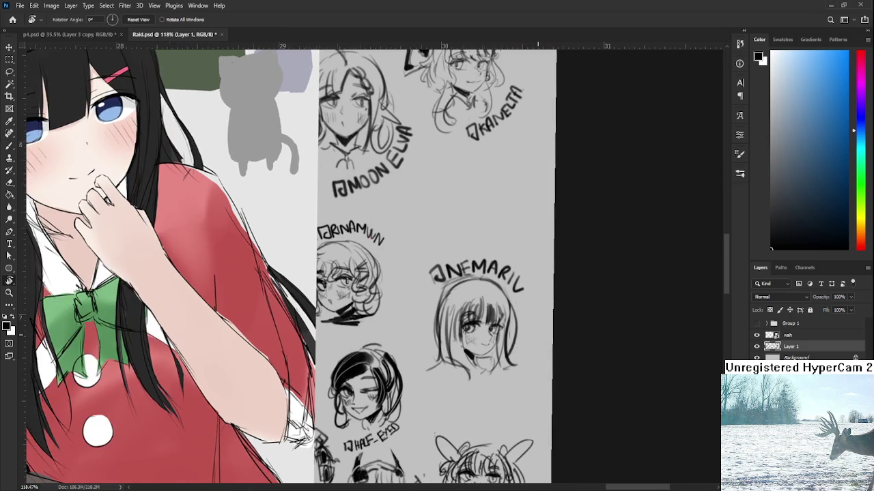
{"action": "key", "text": "ctrl+0"}
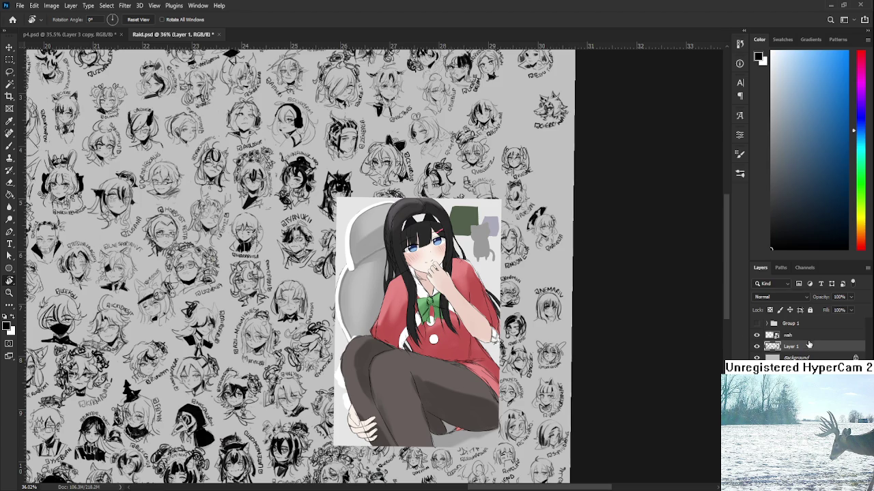
Delete the wah layer holding the pasted girl image
{"action": "left_click", "coordinate": [795, 335]}
{"action": "key", "text": "Delete"}
{"action": "scroll", "coordinate": [549, 308], "scroll_direction": "up", "scroll_amount": 8}
Shade NEMARIV's hair darker with three brush strokes on its left, centre and right
{"action": "key", "text": "b"}
{"action": "left_click_drag", "start_coordinate": [508, 279], "coordinate": [508, 332]}
{"action": "left_click_drag", "start_coordinate": [524, 263], "coordinate": [510, 334]}
{"action": "mouse_move", "coordinate": [525, 263]}
{"action": "left_mouse_down"}
{"action": "mouse_move", "coordinate": [517, 272]}
{"action": "mouse_move", "coordinate": [545, 298]}
{"action": "mouse_move", "coordinate": [553, 284]}
{"action": "mouse_move", "coordinate": [558, 329]}
{"action": "left_mouse_up"}
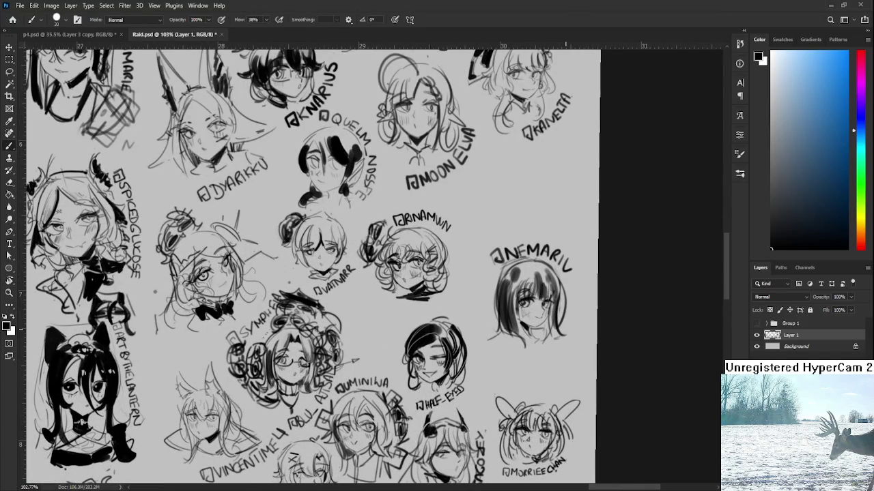
{"action": "scroll", "coordinate": [554, 300], "scroll_direction": "down", "scroll_amount": 4}
{"action": "scroll", "coordinate": [552, 300], "scroll_direction": "down", "scroll_amount": 3}
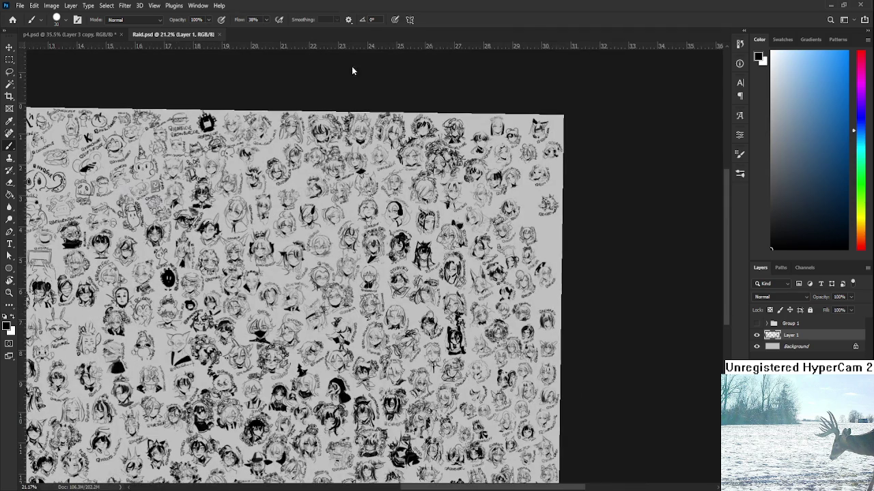
{"action": "left_click", "coordinate": [220, 34]}
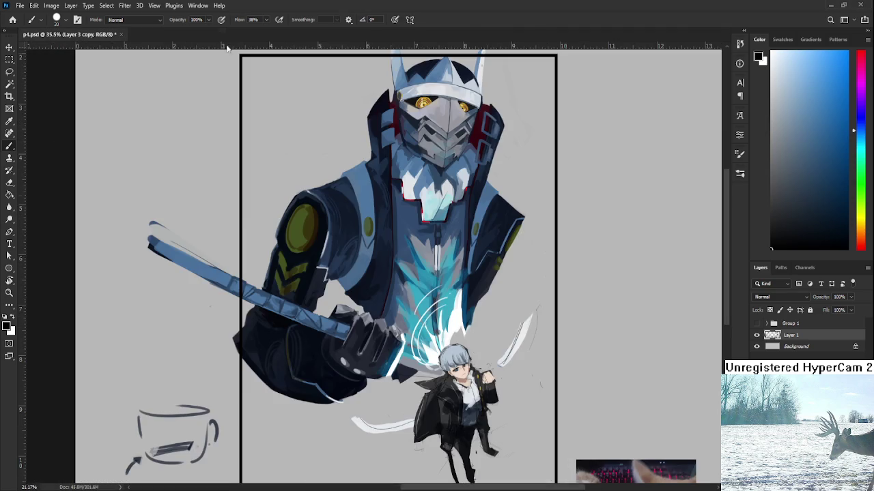
{"action": "scroll", "coordinate": [464, 376], "scroll_direction": "up", "scroll_amount": 5}
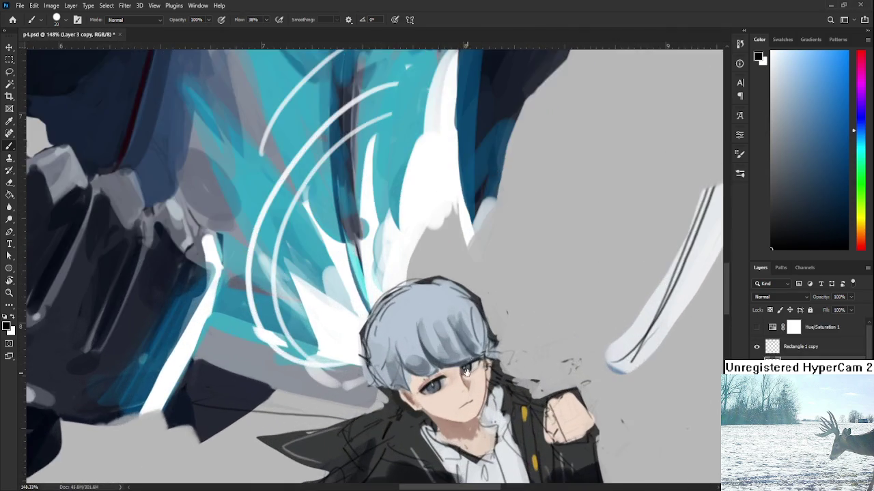
{"action": "key", "text": "r"}
{"action": "left_click_drag", "start_coordinate": [450, 354], "coordinate": [474, 380]}
{"action": "scroll", "coordinate": [474, 380], "scroll_direction": "up", "scroll_amount": 2}
{"action": "left_click", "coordinate": [457, 358]}
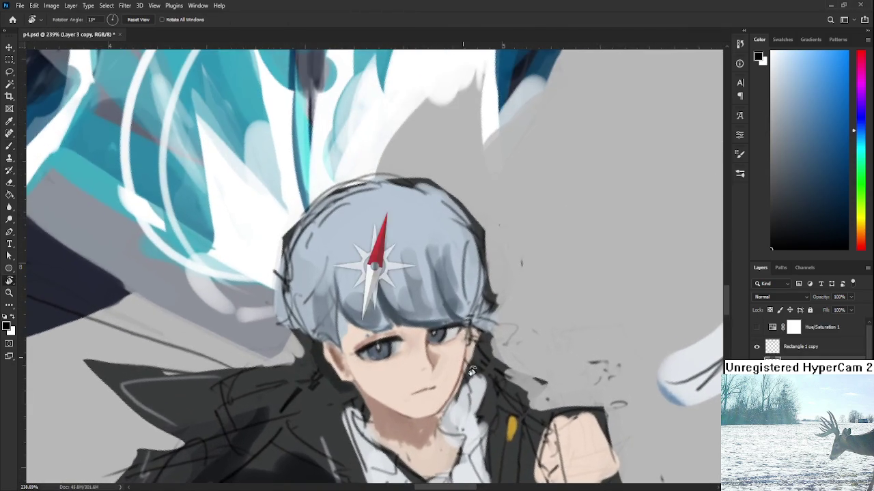
{"action": "scroll", "coordinate": [459, 355], "scroll_direction": "down", "scroll_amount": 3}
{"action": "scroll", "coordinate": [469, 368], "scroll_direction": "down", "scroll_amount": 1}
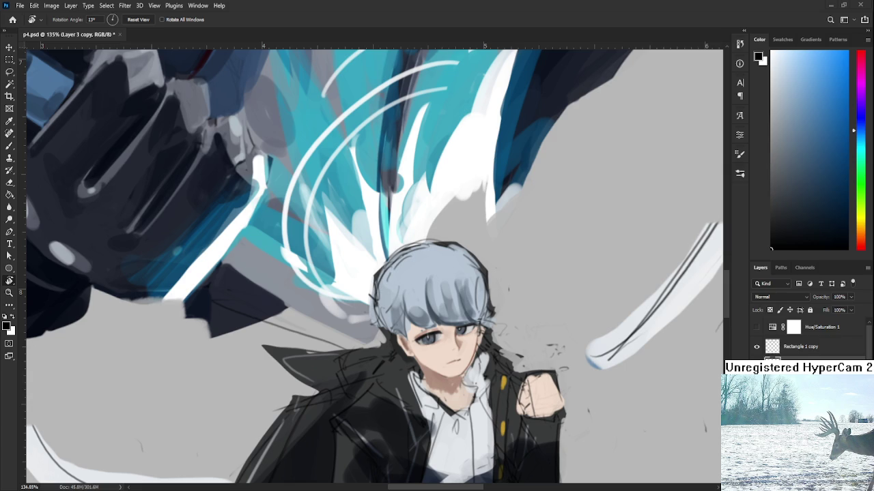
{"action": "left_click_drag", "start_coordinate": [464, 341], "coordinate": [471, 352]}
{"action": "scroll", "coordinate": [471, 301], "scroll_direction": "up", "scroll_amount": 3}
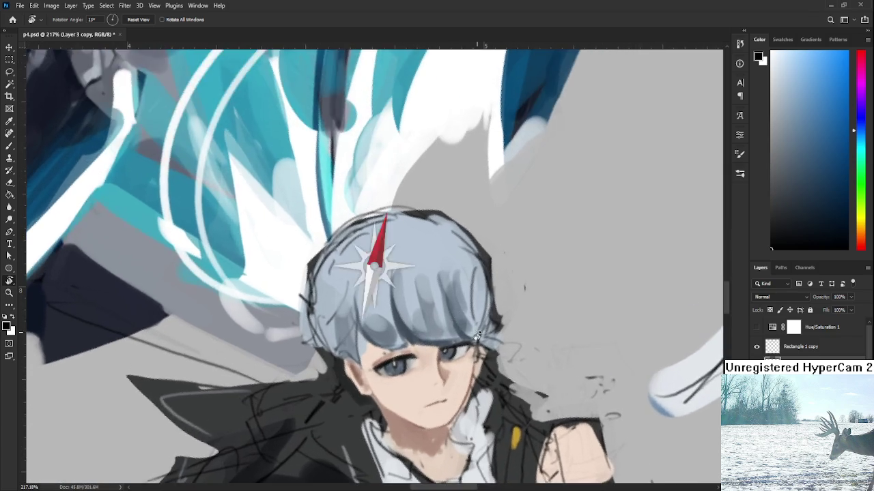
{"action": "key", "text": "b"}
{"action": "key", "text": "bracketleft"}
{"action": "key", "text": "bracketleft"}
{"action": "key", "text": "bracketleft"}
{"action": "key", "text": "bracketleft"}
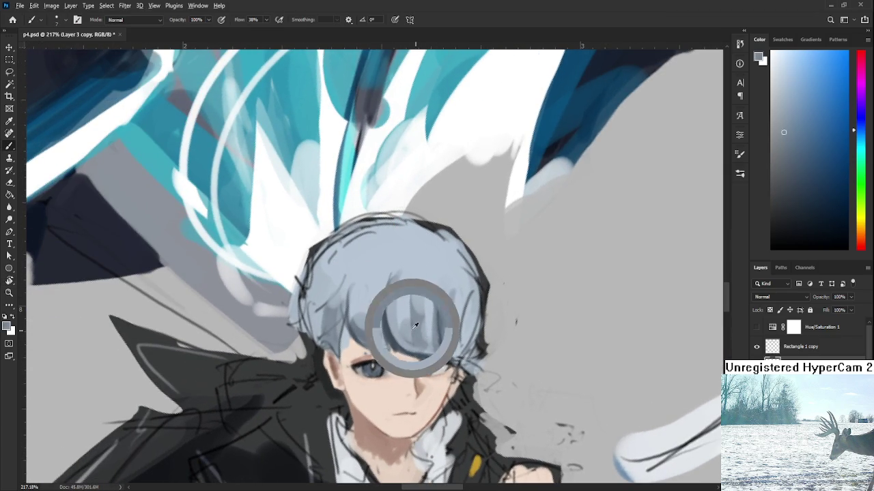
Sample a lighter hair tone from the bangs and tilt the canvas view to 25°
{"action": "left_click", "coordinate": [408, 294], "text": "alt"}
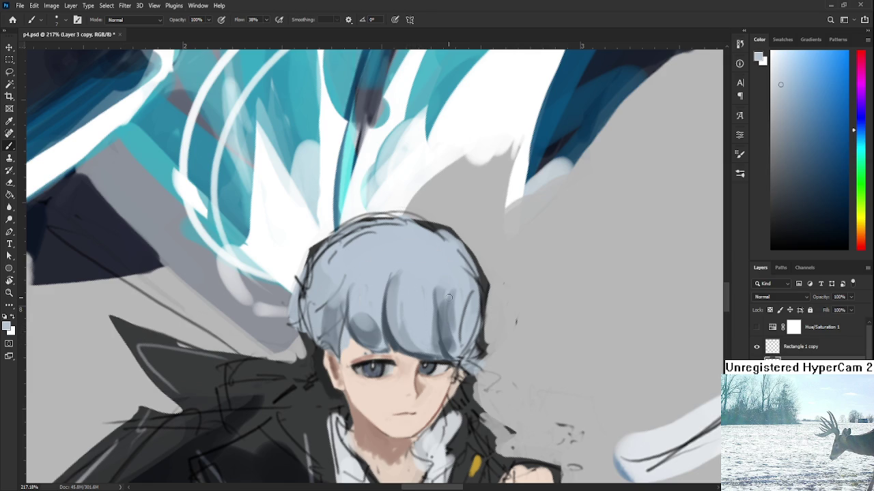
{"action": "scroll", "coordinate": [468, 329], "scroll_direction": "down", "scroll_amount": 3}
{"action": "scroll", "coordinate": [467, 329], "scroll_direction": "down", "scroll_amount": 2}
{"action": "scroll", "coordinate": [464, 330], "scroll_direction": "up", "scroll_amount": 2}
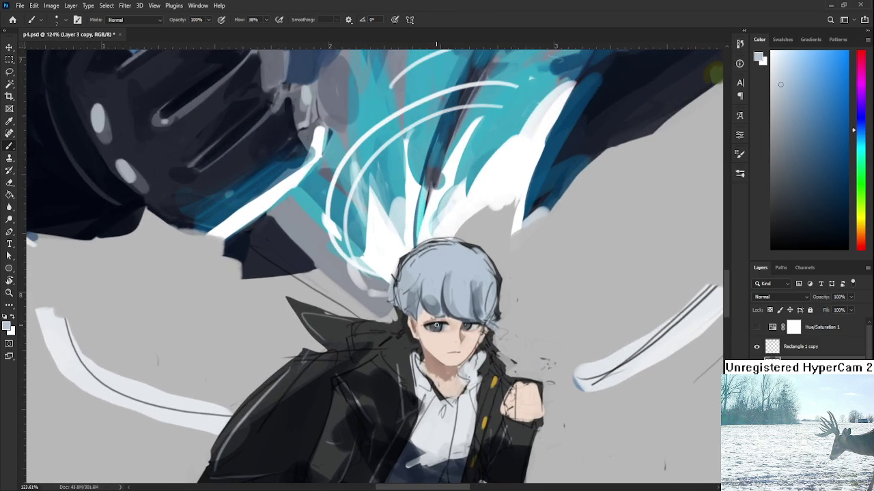
{"action": "scroll", "coordinate": [463, 329], "scroll_direction": "up", "scroll_amount": 2}
{"action": "key", "text": "r"}
{"action": "left_click_drag", "start_coordinate": [463, 331], "coordinate": [439, 369]}
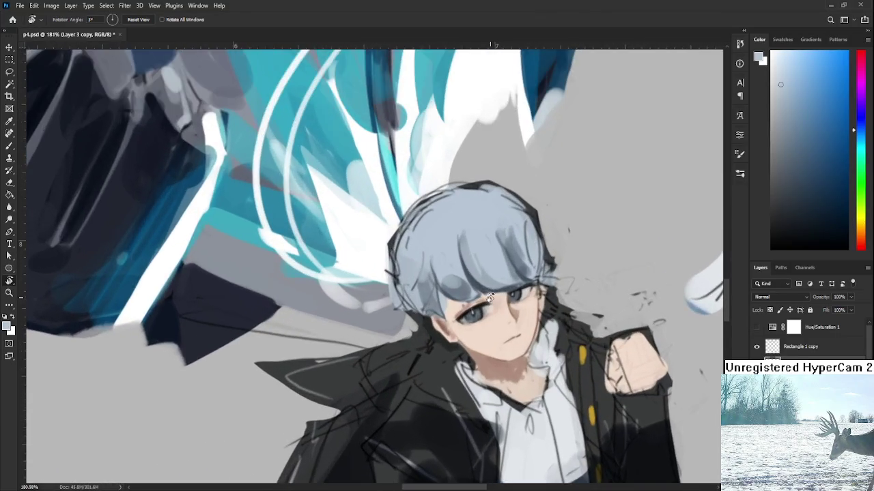
{"action": "scroll", "coordinate": [439, 370], "scroll_direction": "up", "scroll_amount": 1}
{"action": "key", "text": "b"}
{"action": "scroll", "coordinate": [399, 356], "scroll_direction": "up", "scroll_amount": 1}
Paint dark and light hair strands over the boy's forehead
{"action": "left_click", "coordinate": [390, 335], "text": "alt"}
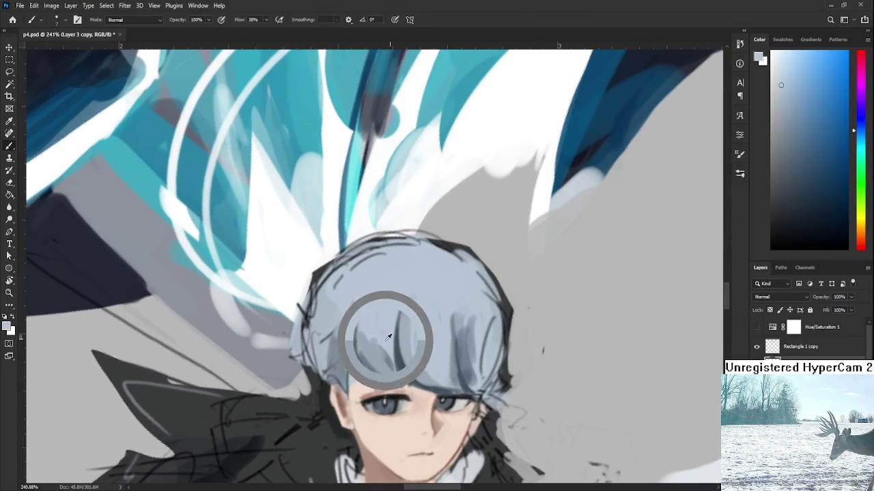
{"action": "left_click", "coordinate": [399, 360], "text": "alt"}
{"action": "left_click_drag", "start_coordinate": [398, 315], "coordinate": [387, 381]}
{"action": "left_click_drag", "start_coordinate": [392, 340], "coordinate": [395, 379]}
{"action": "left_click", "coordinate": [393, 320], "text": "alt"}
{"action": "left_click_drag", "start_coordinate": [391, 318], "coordinate": [383, 364]}
{"action": "left_click", "coordinate": [390, 341], "text": "alt"}
{"action": "left_click_drag", "start_coordinate": [396, 335], "coordinate": [389, 379]}
{"action": "mouse_move", "coordinate": [397, 312]}
{"action": "left_mouse_down"}
{"action": "mouse_move", "coordinate": [384, 369]}
{"action": "mouse_move", "coordinate": [399, 370]}
{"action": "mouse_move", "coordinate": [399, 385]}
{"action": "mouse_move", "coordinate": [400, 346]}
{"action": "left_mouse_up"}
Paint a darker blue-grey strand down the bangs toward the eye, redoing one stroke
{"action": "left_click", "coordinate": [416, 306], "text": "alt"}
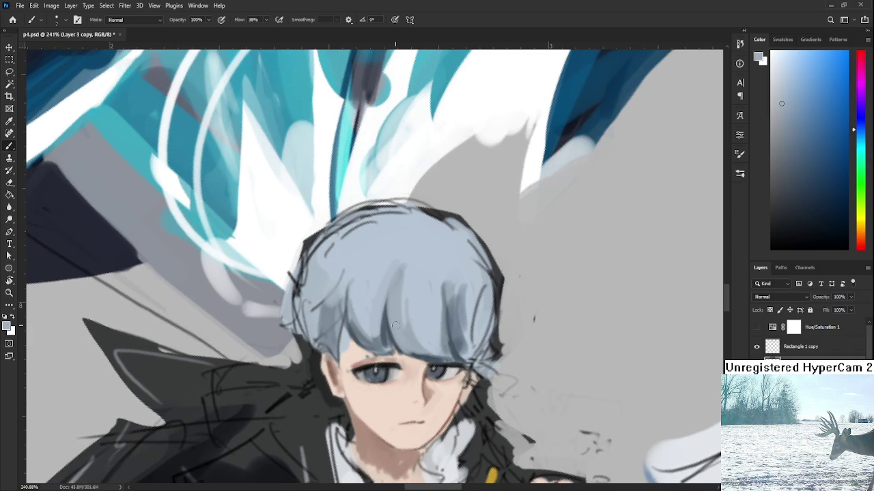
{"action": "left_click", "coordinate": [385, 319], "text": "alt"}
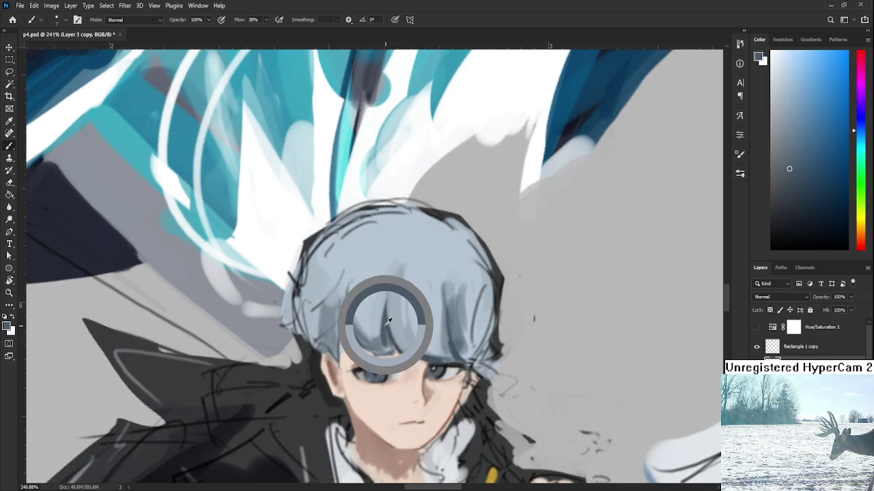
{"action": "left_click_drag", "start_coordinate": [386, 316], "coordinate": [409, 369]}
{"action": "key", "text": "ctrl+z"}
{"action": "left_click_drag", "start_coordinate": [390, 325], "coordinate": [410, 371]}
{"action": "left_click_drag", "start_coordinate": [384, 308], "coordinate": [411, 370]}
Add another darker blue-grey strand into the bangs, sampling nearby shades
{"action": "left_click", "coordinate": [412, 367], "text": "alt"}
{"action": "left_click", "coordinate": [407, 337], "text": "alt"}
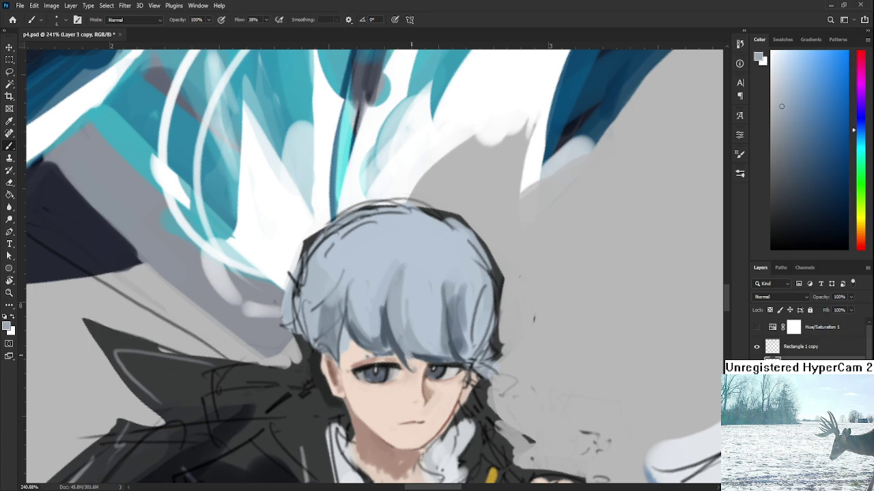
{"action": "left_click", "coordinate": [425, 356], "text": "alt"}
{"action": "left_click_drag", "start_coordinate": [413, 354], "coordinate": [420, 326]}
{"action": "left_click", "coordinate": [430, 348], "text": "alt"}
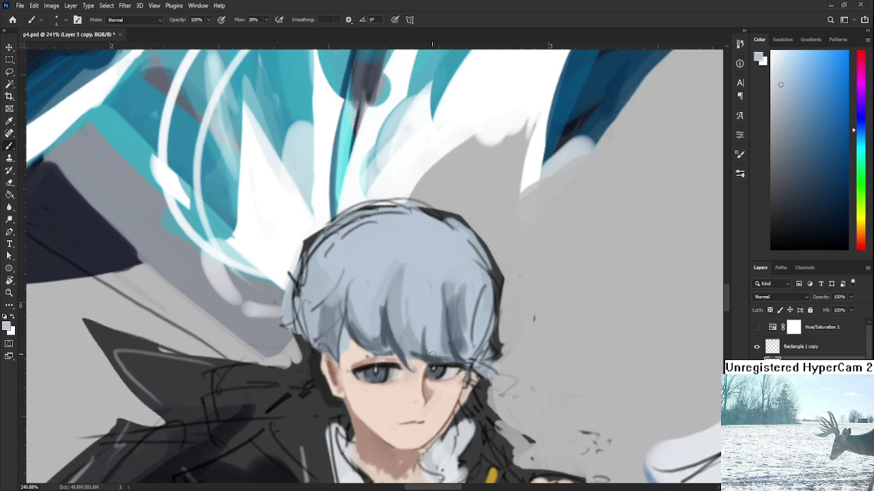
{"action": "left_click_drag", "start_coordinate": [431, 352], "coordinate": [404, 381]}
{"action": "left_click", "coordinate": [387, 371], "text": "alt"}
{"action": "left_click", "coordinate": [384, 343], "text": "alt"}
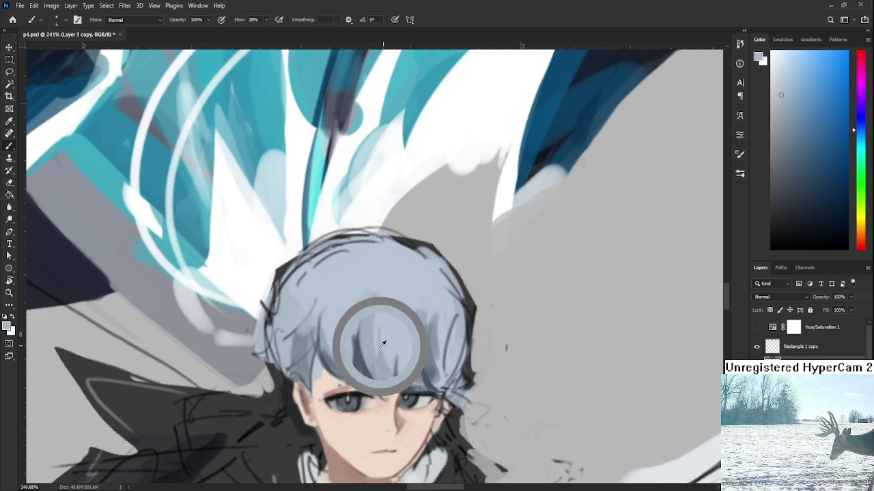
{"action": "mouse_move", "coordinate": [383, 342]}
{"action": "left_mouse_down"}
{"action": "mouse_move", "coordinate": [361, 357]}
{"action": "mouse_move", "coordinate": [369, 350]}
{"action": "left_mouse_up"}
Paint darker blue-grey strands into the left side of the bangs and resample hair tones
{"action": "left_click", "coordinate": [332, 346], "text": "alt"}
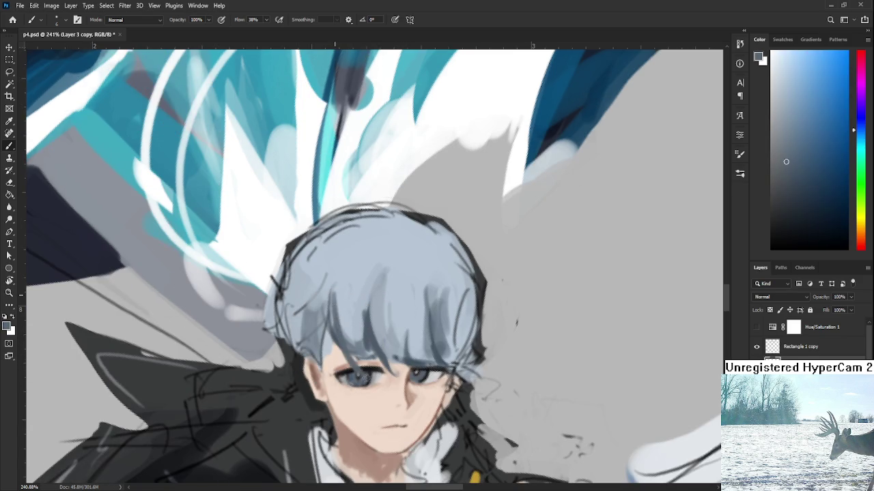
{"action": "left_click", "coordinate": [337, 312], "text": "alt"}
{"action": "left_click", "coordinate": [337, 312], "text": "alt"}
{"action": "mouse_move", "coordinate": [337, 312]}
{"action": "left_mouse_down"}
{"action": "mouse_move", "coordinate": [343, 350]}
{"action": "mouse_move", "coordinate": [354, 340]}
{"action": "left_mouse_up"}
{"action": "left_click", "coordinate": [345, 302], "text": "alt"}
{"action": "left_click", "coordinate": [353, 319], "text": "alt"}
{"action": "left_click", "coordinate": [341, 336], "text": "alt"}
{"action": "left_click", "coordinate": [357, 337], "text": "alt"}
{"action": "left_click", "coordinate": [344, 331], "text": "alt"}
{"action": "left_click", "coordinate": [362, 354], "text": "alt"}
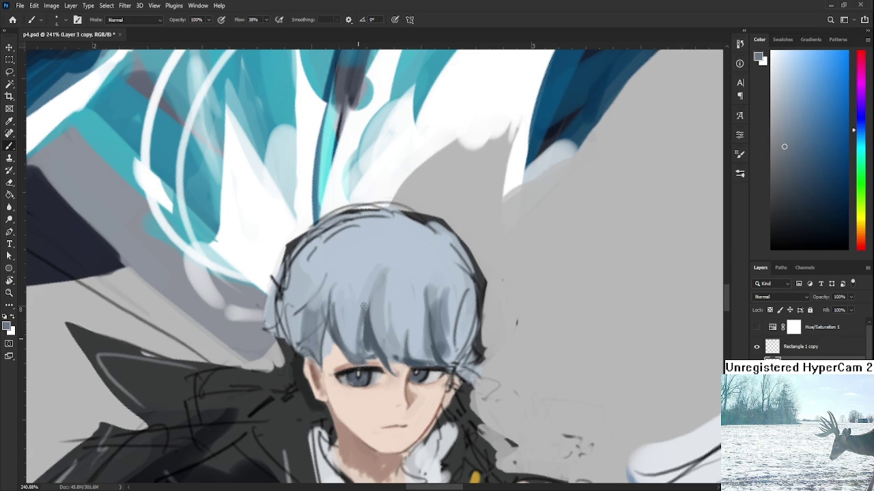
Rotate the canvas view to about 9°
{"action": "scroll", "coordinate": [409, 341], "scroll_direction": "down", "scroll_amount": 5}
{"action": "key", "text": "r"}
{"action": "left_click_drag", "start_coordinate": [409, 341], "coordinate": [423, 356]}
{"action": "scroll", "coordinate": [383, 334], "scroll_direction": "up", "scroll_amount": 5}
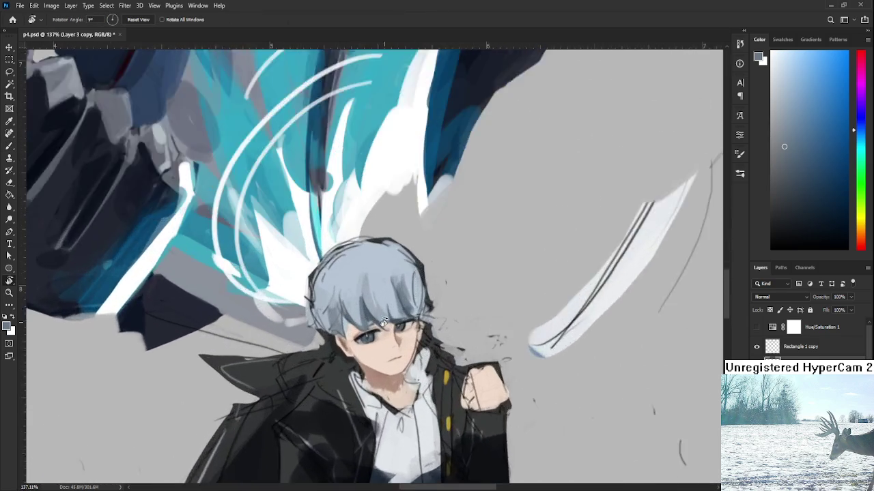
Sample skin and blue-grey tones from the boy's forehead and hair
{"action": "scroll", "coordinate": [369, 331], "scroll_direction": "up", "scroll_amount": 3}
{"action": "scroll", "coordinate": [346, 327], "scroll_direction": "up", "scroll_amount": 3}
{"action": "key", "text": "b"}
{"action": "left_click", "coordinate": [354, 349], "text": "alt"}
{"action": "left_click", "coordinate": [347, 338], "text": "alt"}
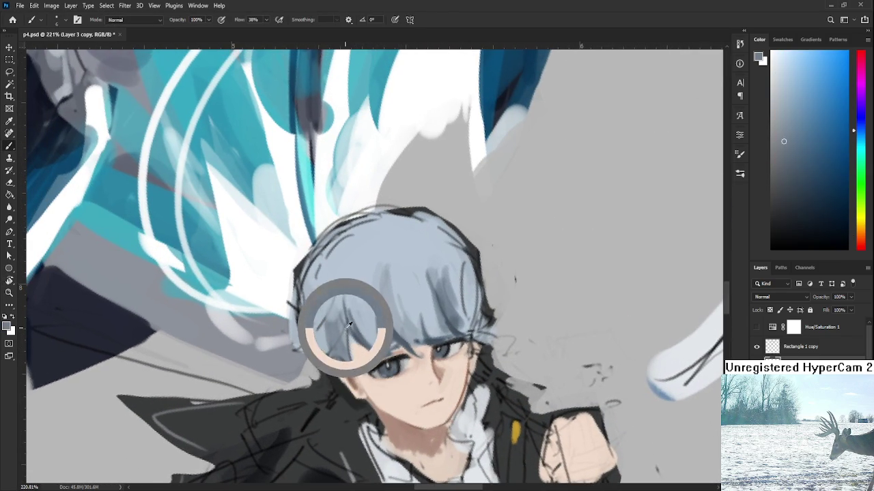
{"action": "left_click", "coordinate": [362, 370], "text": "alt"}
{"action": "left_click", "coordinate": [367, 347], "text": "alt"}
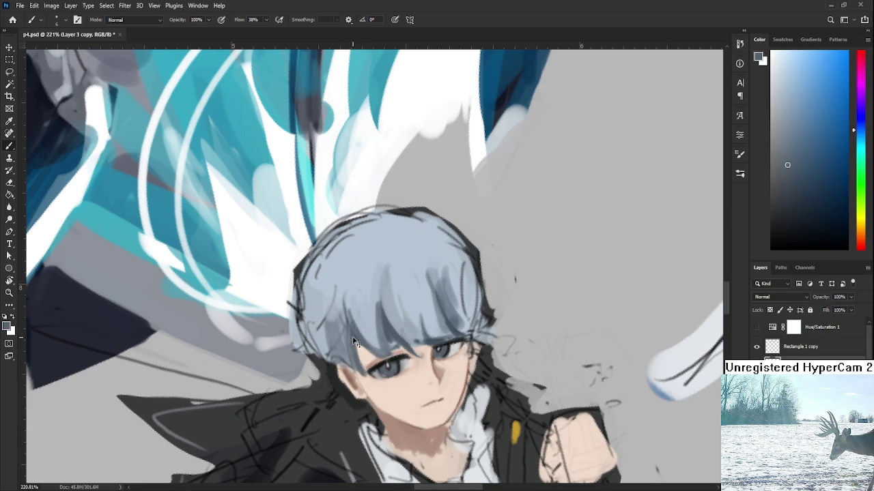
{"action": "left_click_drag", "start_coordinate": [362, 379], "coordinate": [350, 363]}
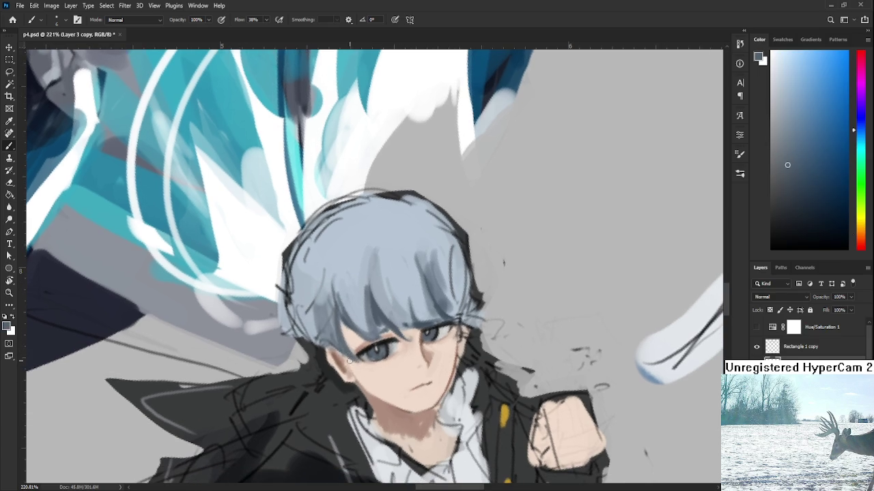
{"action": "left_click", "coordinate": [361, 362], "text": "alt"}
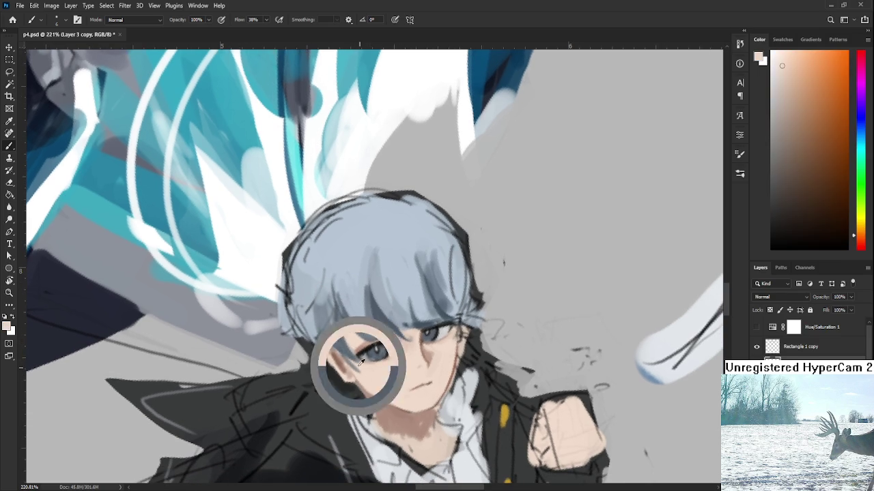
{"action": "left_click", "coordinate": [352, 339], "text": "alt"}
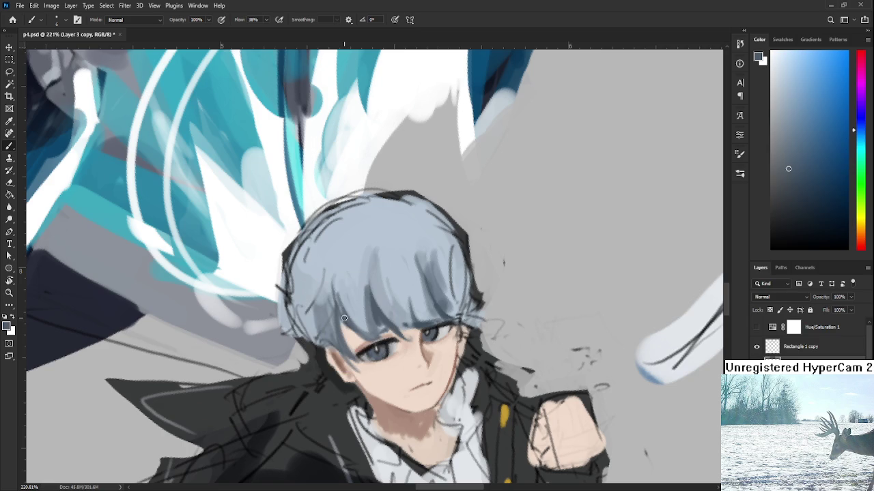
{"action": "left_click", "coordinate": [356, 330], "text": "alt"}
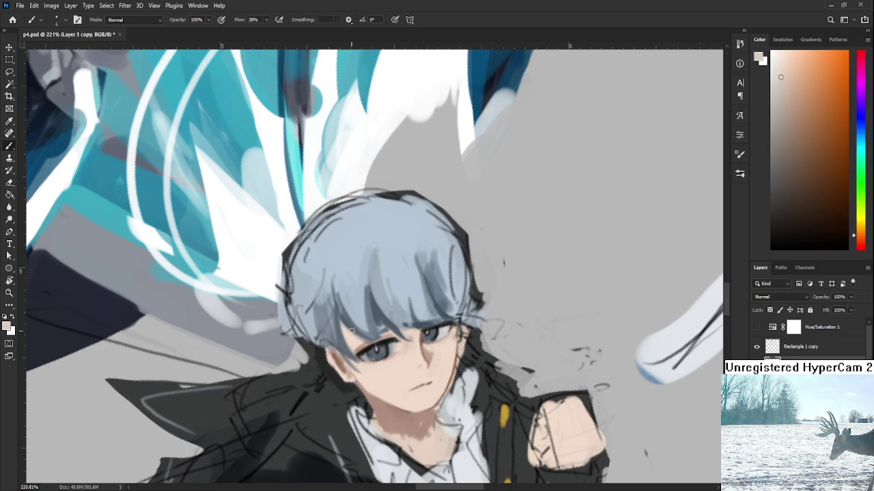
{"action": "left_click", "coordinate": [355, 329], "text": "alt"}
Recentre the view on the boy's head while sampling lighter hair tones
{"action": "left_click_drag", "start_coordinate": [406, 308], "coordinate": [379, 353]}
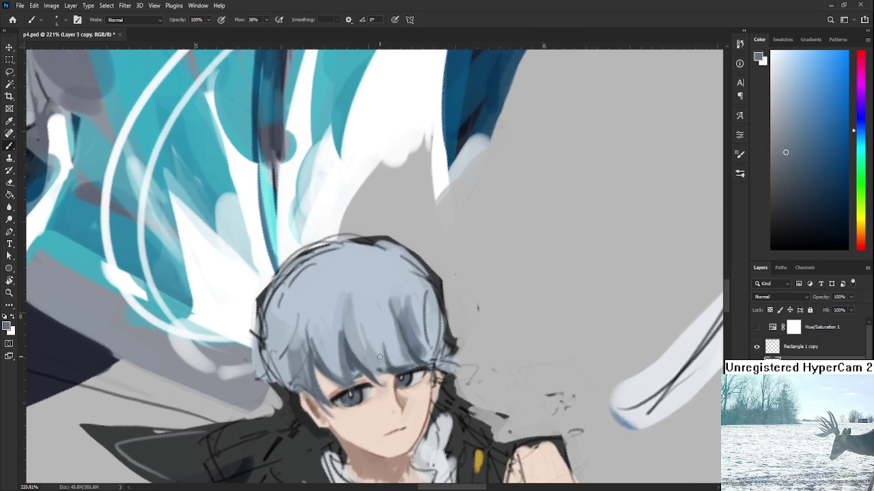
{"action": "left_click", "coordinate": [380, 352], "text": "alt"}
{"action": "left_click_drag", "start_coordinate": [382, 353], "coordinate": [403, 394]}
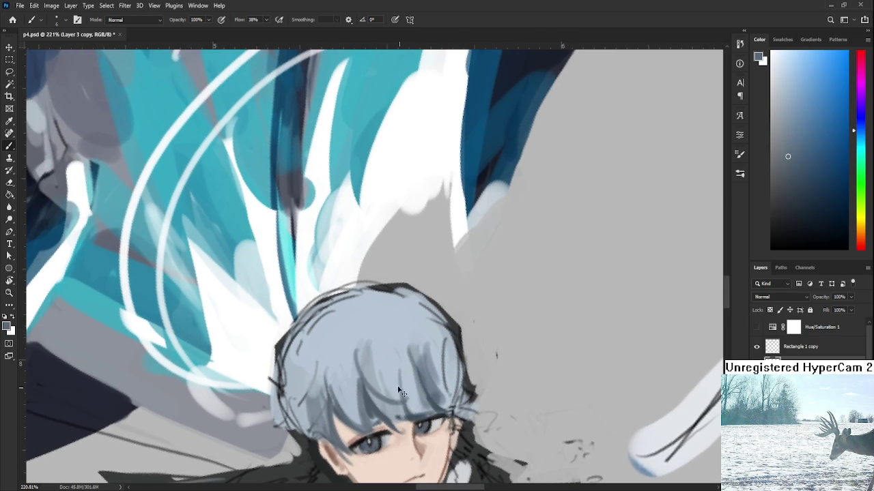
{"action": "left_click", "coordinate": [383, 377], "text": "alt"}
{"action": "left_click", "coordinate": [371, 370], "text": "alt"}
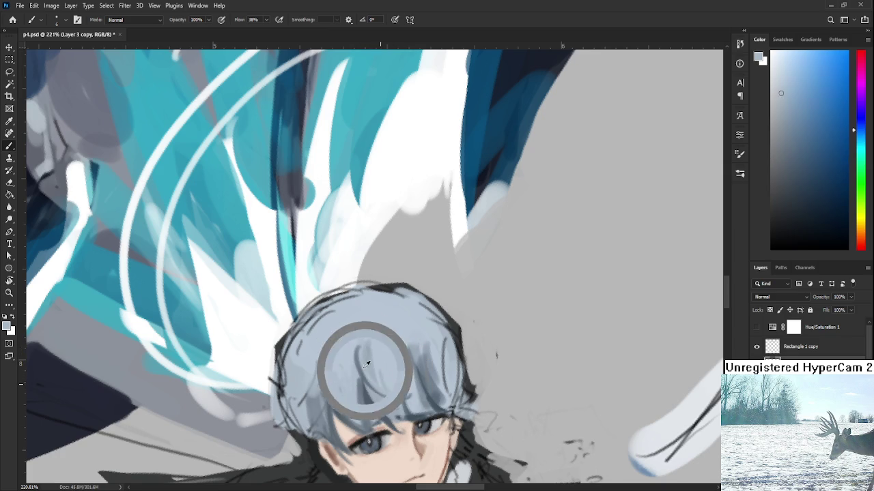
{"action": "left_click", "coordinate": [409, 387], "text": "alt"}
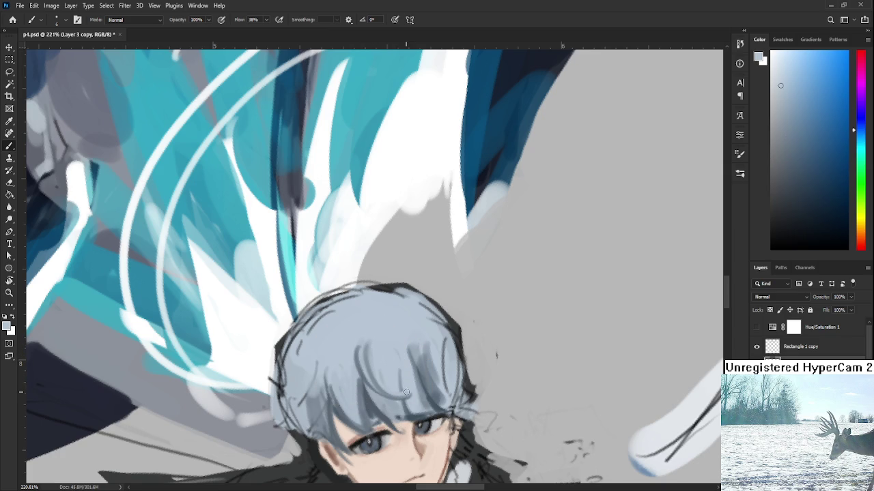
{"action": "scroll", "coordinate": [400, 346], "scroll_direction": "down", "scroll_amount": 5}
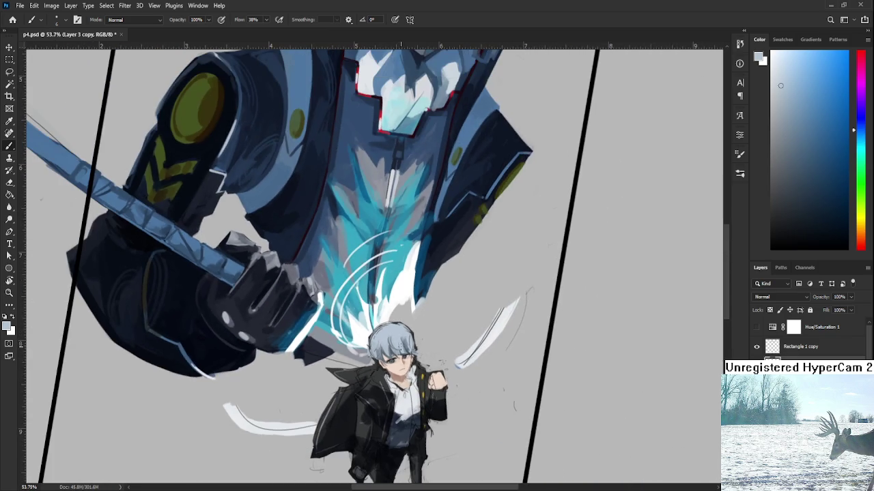
{"action": "scroll", "coordinate": [402, 349], "scroll_direction": "up", "scroll_amount": 5}
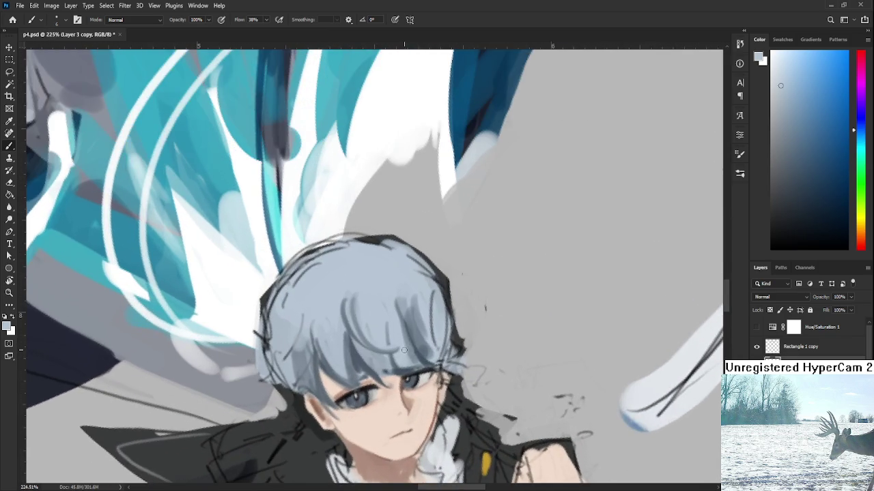
{"action": "left_click_drag", "start_coordinate": [443, 308], "coordinate": [432, 327]}
Paint lighter strokes across the hair after testing several darker and lighter shades
{"action": "left_click", "coordinate": [392, 372], "text": "alt"}
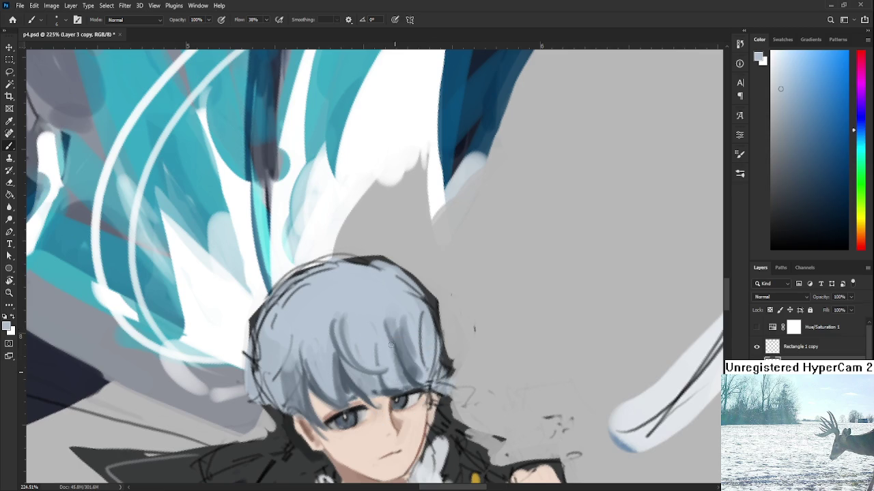
{"action": "left_click", "coordinate": [410, 359], "text": "alt"}
{"action": "left_click", "coordinate": [419, 360], "text": "alt"}
{"action": "left_click", "coordinate": [422, 362], "text": "alt"}
{"action": "left_click", "coordinate": [414, 356], "text": "alt"}
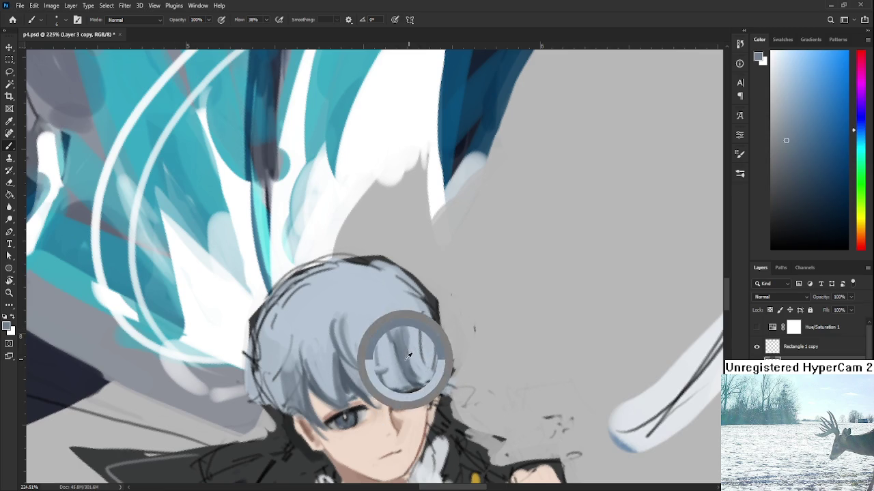
{"action": "left_click", "coordinate": [426, 350], "text": "alt"}
{"action": "left_click", "coordinate": [424, 353], "text": "alt"}
{"action": "left_click", "coordinate": [437, 358], "text": "alt"}
{"action": "left_click_drag", "start_coordinate": [440, 356], "coordinate": [428, 340]}
Paint over the dark outline on the hair's right side, alternating between brush and eraser
{"action": "left_click", "coordinate": [432, 341], "text": "alt"}
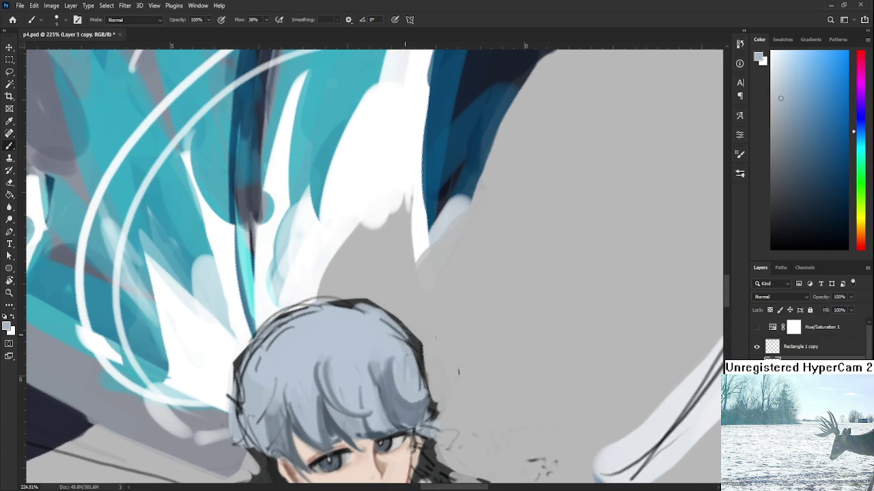
{"action": "mouse_move", "coordinate": [421, 328]}
{"action": "left_mouse_down"}
{"action": "mouse_move", "coordinate": [426, 392]}
{"action": "mouse_move", "coordinate": [452, 372]}
{"action": "left_mouse_up"}
{"action": "key", "text": "e"}
{"action": "scroll", "coordinate": [452, 372], "scroll_direction": "down", "scroll_amount": 3}
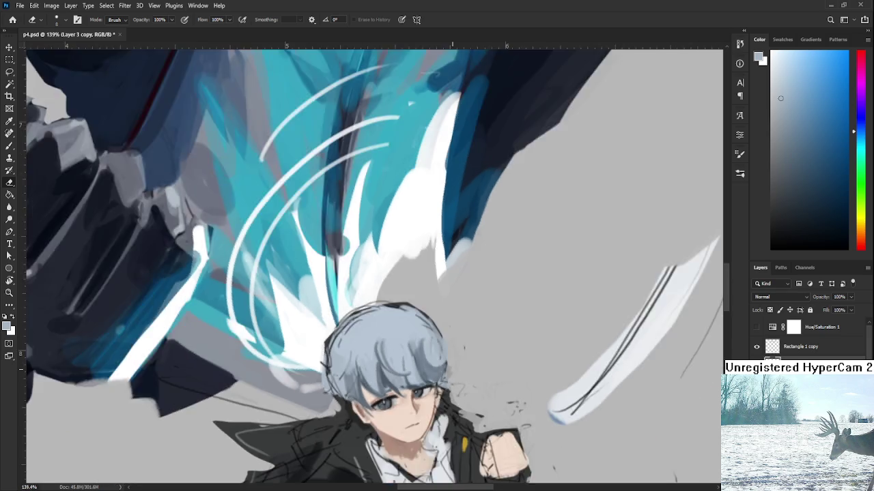
{"action": "scroll", "coordinate": [452, 372], "scroll_direction": "down", "scroll_amount": 3}
{"action": "scroll", "coordinate": [452, 372], "scroll_direction": "down", "scroll_amount": 2}
{"action": "scroll", "coordinate": [452, 372], "scroll_direction": "down", "scroll_amount": 1}
{"action": "scroll", "coordinate": [452, 372], "scroll_direction": "up", "scroll_amount": 3}
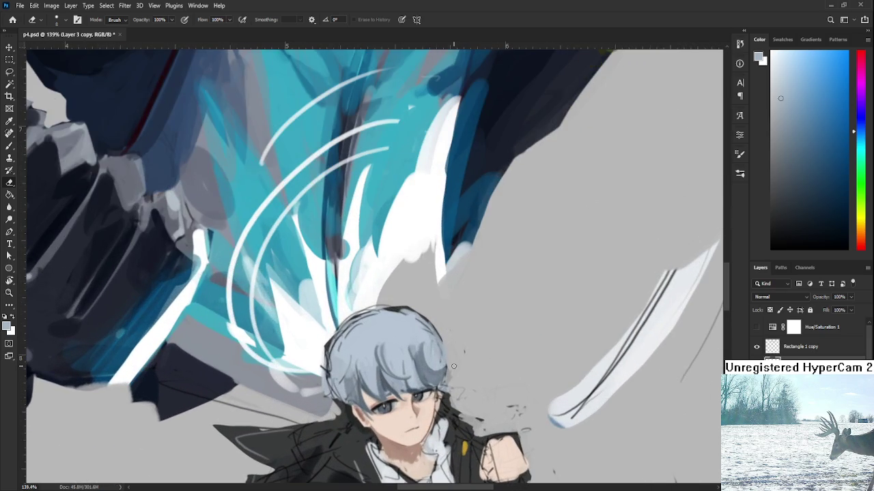
{"action": "key", "text": "b"}
{"action": "left_click_drag", "start_coordinate": [422, 362], "coordinate": [444, 362]}
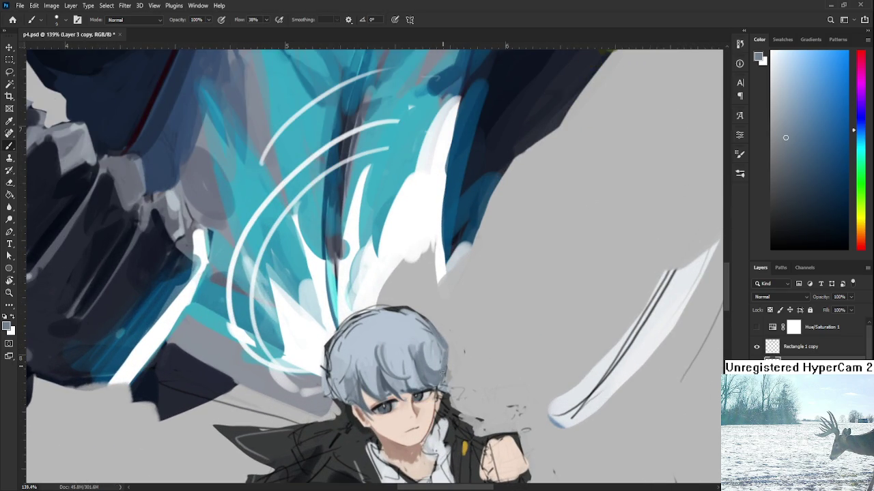
{"action": "key", "text": "e"}
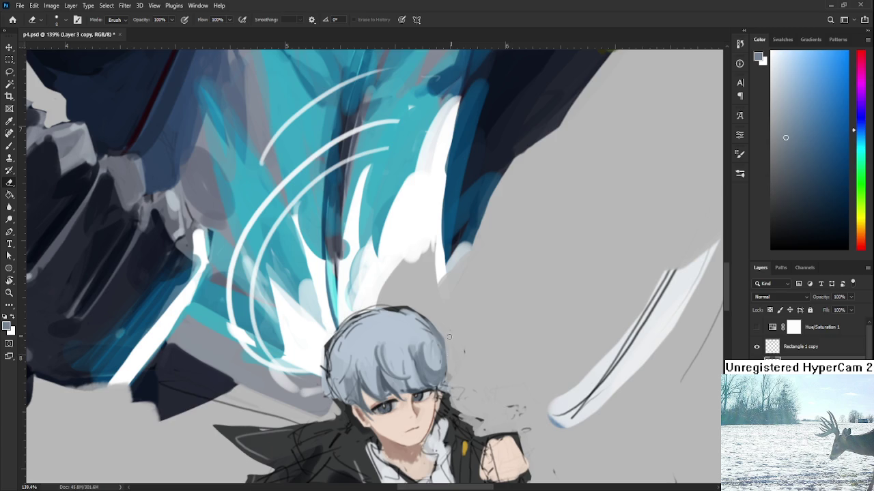
{"action": "scroll", "coordinate": [447, 328], "scroll_direction": "down", "scroll_amount": 1}
{"action": "scroll", "coordinate": [447, 329], "scroll_direction": "down", "scroll_amount": 4}
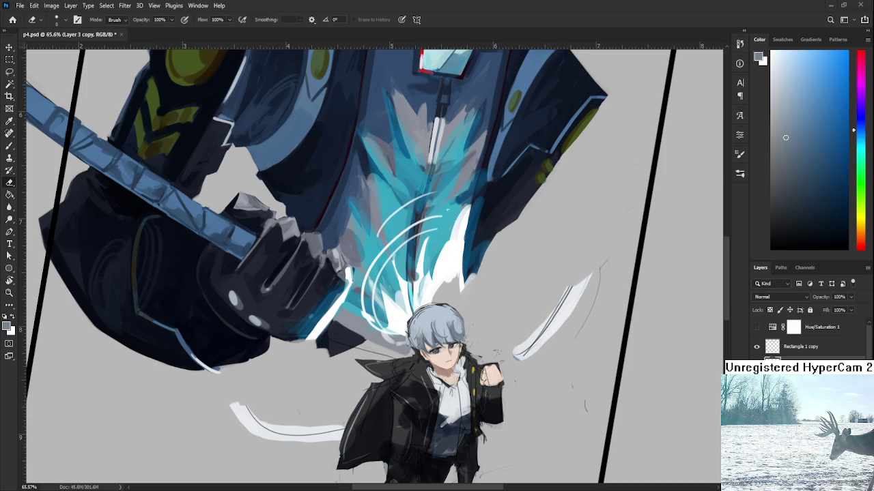
{"action": "scroll", "coordinate": [446, 310], "scroll_direction": "up", "scroll_amount": 5}
Shade the hair's left side with darker strokes, then soften them with lighter blue-grey
{"action": "key", "text": "b"}
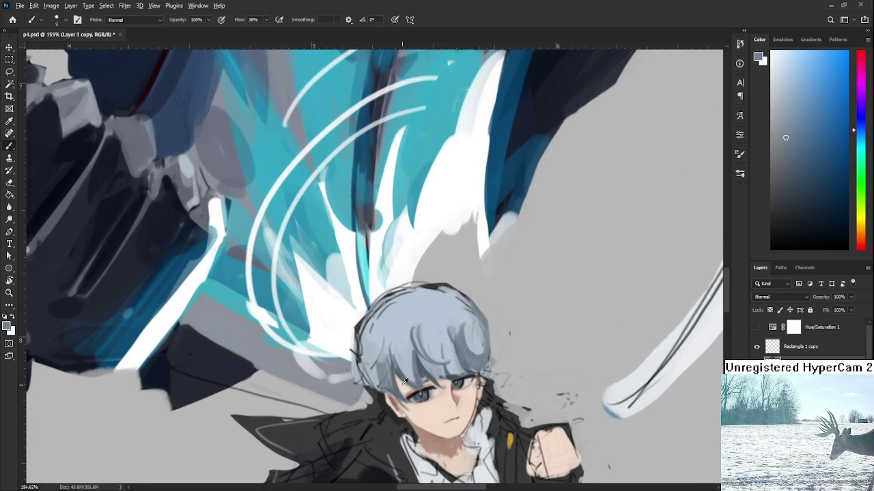
{"action": "left_click", "coordinate": [401, 385], "text": "alt"}
{"action": "key", "text": "bracketright"}
{"action": "left_click_drag", "start_coordinate": [381, 341], "coordinate": [366, 351]}
{"action": "left_click_drag", "start_coordinate": [372, 321], "coordinate": [375, 358]}
{"action": "left_click", "coordinate": [377, 338], "text": "alt"}
{"action": "left_click_drag", "start_coordinate": [372, 327], "coordinate": [374, 358]}
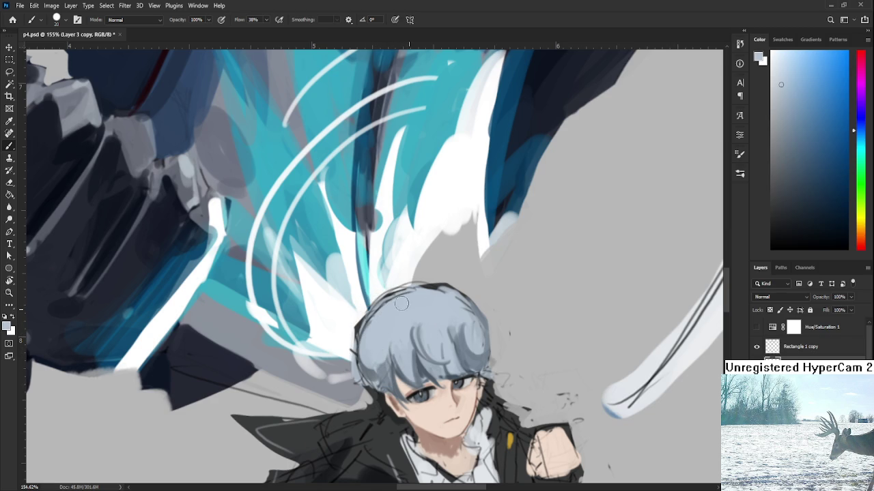
Erase stray sketch marks along the hair's upper-left edge and dark top outline
{"action": "key", "text": "e"}
{"action": "mouse_move", "coordinate": [376, 302]}
{"action": "left_mouse_down"}
{"action": "mouse_move", "coordinate": [357, 321]}
{"action": "mouse_move", "coordinate": [354, 382]}
{"action": "left_mouse_up"}
{"action": "mouse_move", "coordinate": [357, 347]}
{"action": "left_mouse_down"}
{"action": "mouse_move", "coordinate": [399, 287]}
{"action": "mouse_move", "coordinate": [466, 302]}
{"action": "mouse_move", "coordinate": [495, 351]}
{"action": "left_mouse_up"}
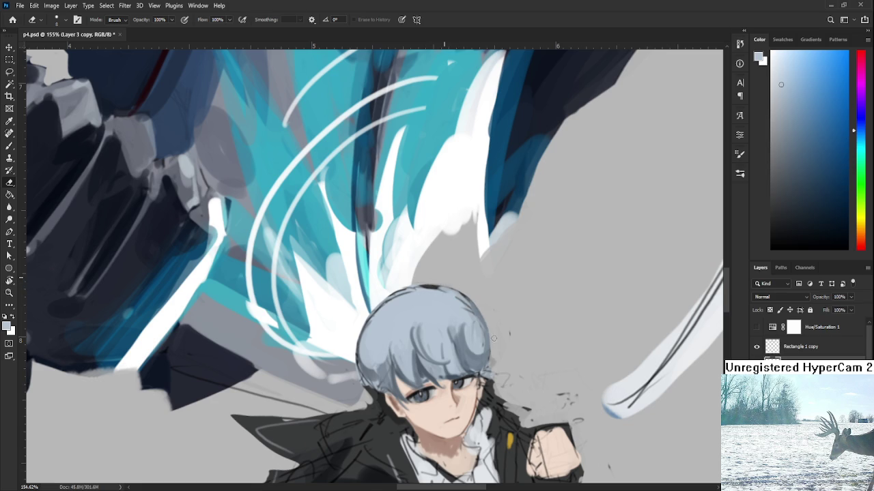
Paint a darker blue-grey strand down the hair and sample lighter hair tones
{"action": "key", "text": "b"}
{"action": "left_click", "coordinate": [411, 303], "text": "alt"}
{"action": "left_click_drag", "start_coordinate": [414, 313], "coordinate": [414, 352]}
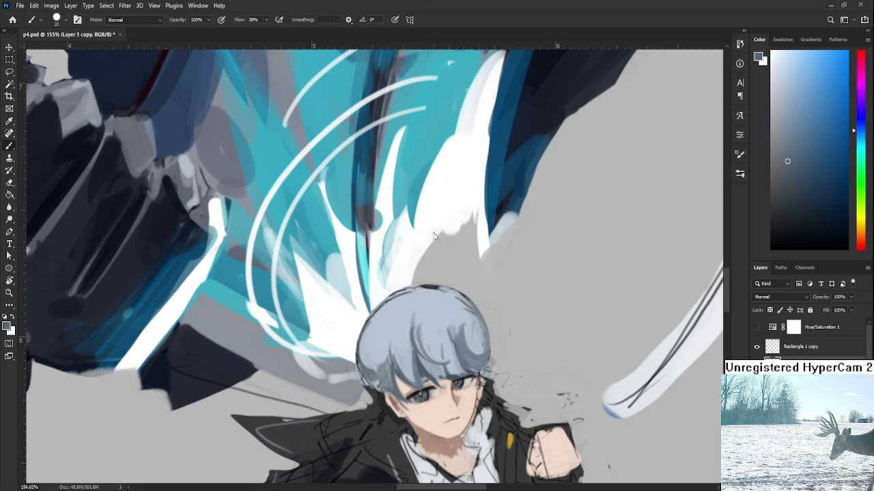
{"action": "left_click", "coordinate": [374, 341], "text": "alt"}
{"action": "left_click", "coordinate": [365, 349], "text": "alt"}
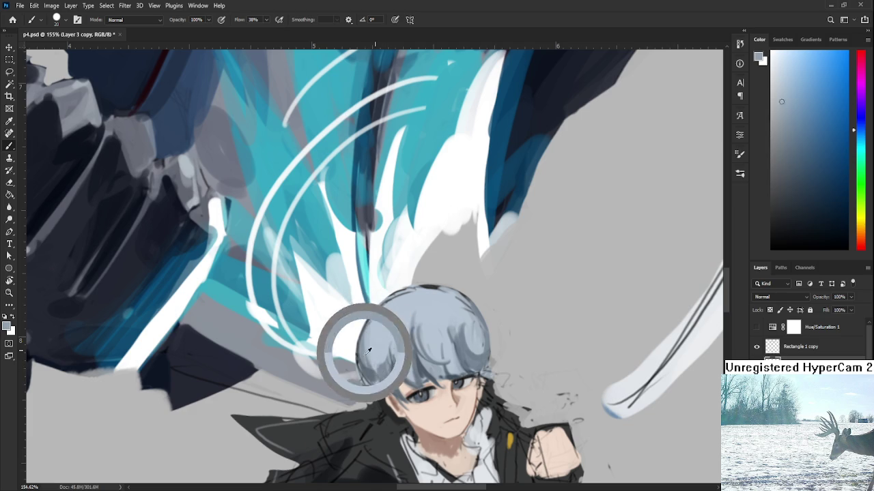
{"action": "left_click", "coordinate": [374, 327], "text": "alt"}
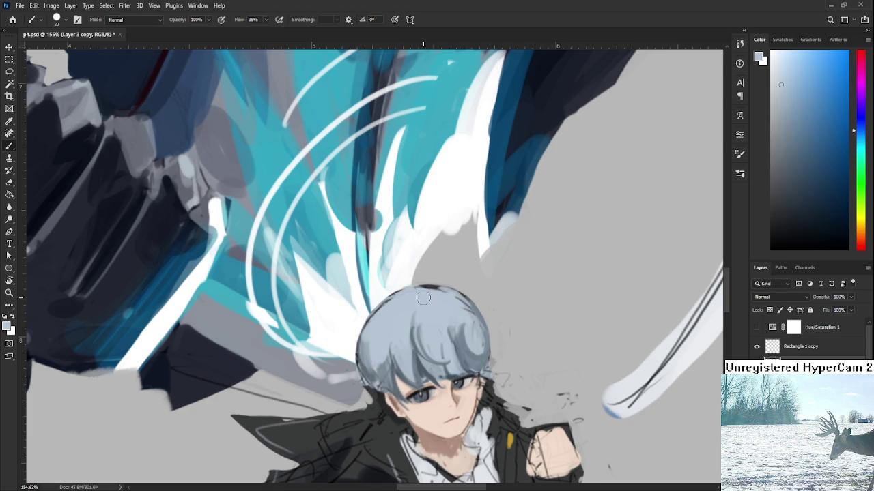
{"action": "key", "text": "e"}
{"action": "left_click_drag", "start_coordinate": [437, 289], "coordinate": [401, 305]}
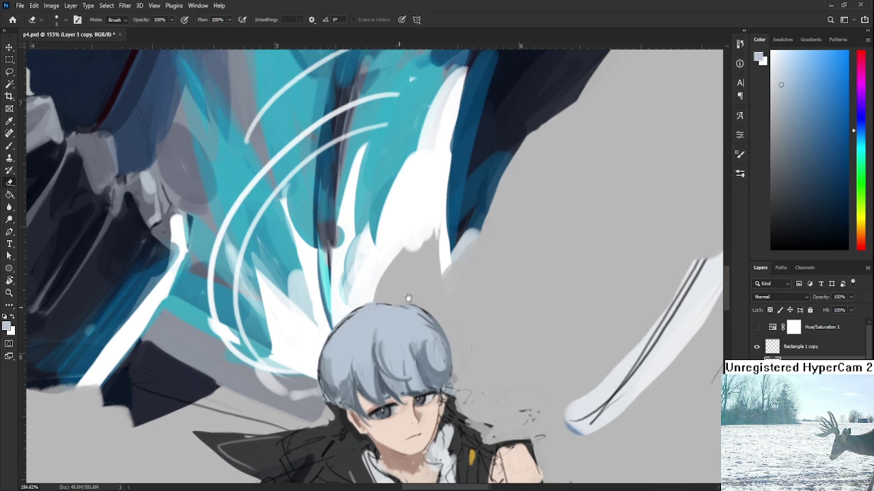
Repaint the hair's lower-left area with lighter blue-grey strokes
{"action": "key", "text": "b"}
{"action": "left_click", "coordinate": [441, 345], "text": "alt"}
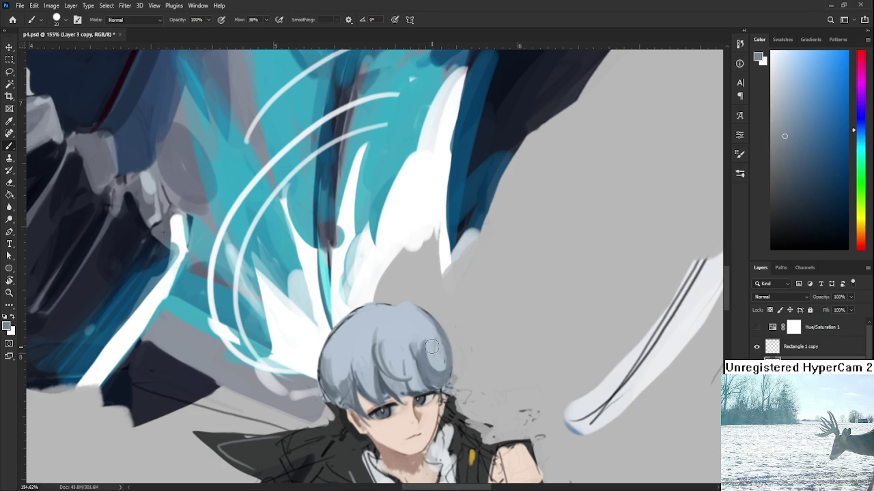
{"action": "left_click", "coordinate": [427, 322], "text": "alt"}
{"action": "left_click", "coordinate": [329, 375], "text": "alt"}
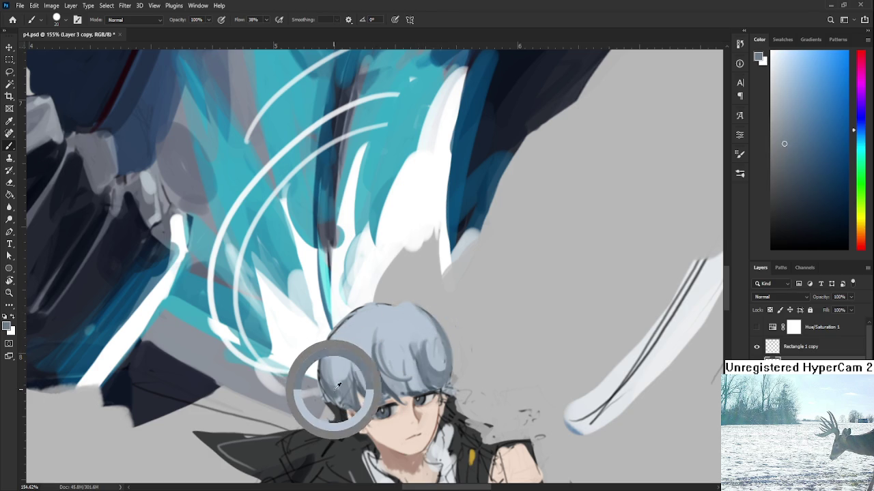
{"action": "left_click_drag", "start_coordinate": [338, 324], "coordinate": [345, 395]}
{"action": "left_click", "coordinate": [344, 357], "text": "alt"}
{"action": "left_click", "coordinate": [335, 378], "text": "alt"}
{"action": "left_click_drag", "start_coordinate": [336, 360], "coordinate": [355, 396]}
Draw thin strands in the hair with a fine brush tip
{"action": "left_click", "coordinate": [335, 366], "text": "alt"}
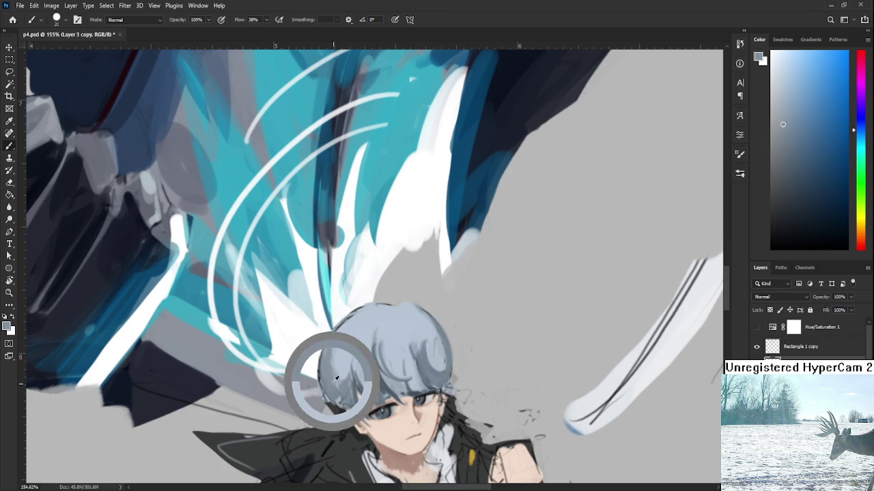
{"action": "left_click", "coordinate": [377, 350], "text": "alt"}
{"action": "key", "text": "bracketleft"}
{"action": "key", "text": "bracketleft"}
{"action": "key", "text": "bracketleft"}
{"action": "key", "text": "bracketleft"}
{"action": "key", "text": "bracketleft"}
{"action": "key", "text": "bracketleft"}
{"action": "left_click_drag", "start_coordinate": [373, 341], "coordinate": [371, 372]}
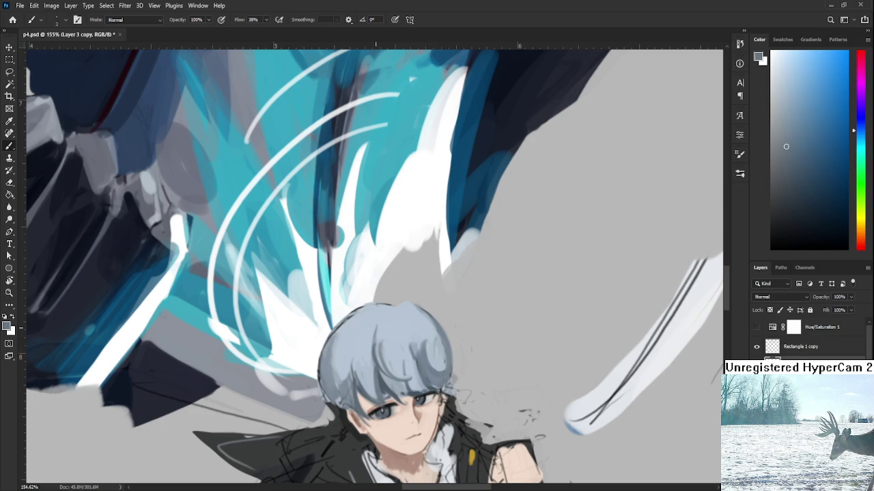
{"action": "left_click", "coordinate": [392, 363], "text": "alt"}
Paint blush shading on the boy's left cheek with a larger brush
{"action": "scroll", "coordinate": [396, 355], "scroll_direction": "down", "scroll_amount": 3}
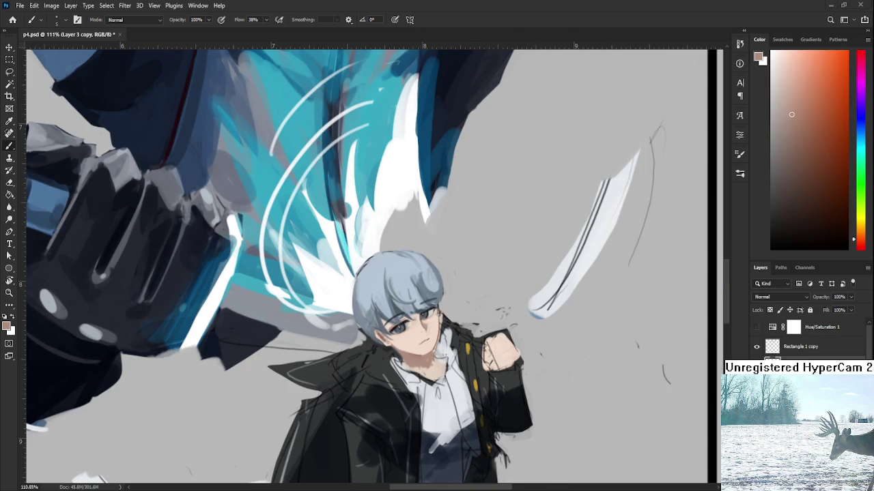
{"action": "scroll", "coordinate": [424, 342], "scroll_direction": "up", "scroll_amount": 5}
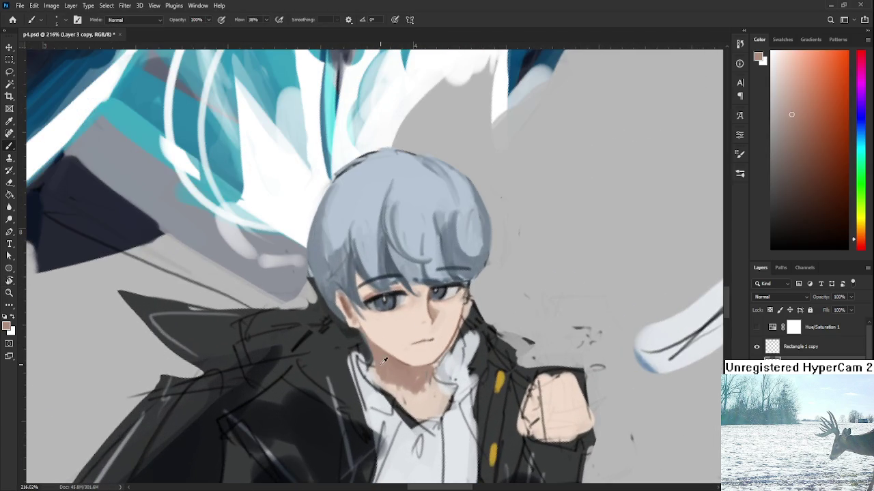
{"action": "scroll", "coordinate": [389, 375], "scroll_direction": "up", "scroll_amount": 1}
{"action": "scroll", "coordinate": [402, 393], "scroll_direction": "up", "scroll_amount": 1}
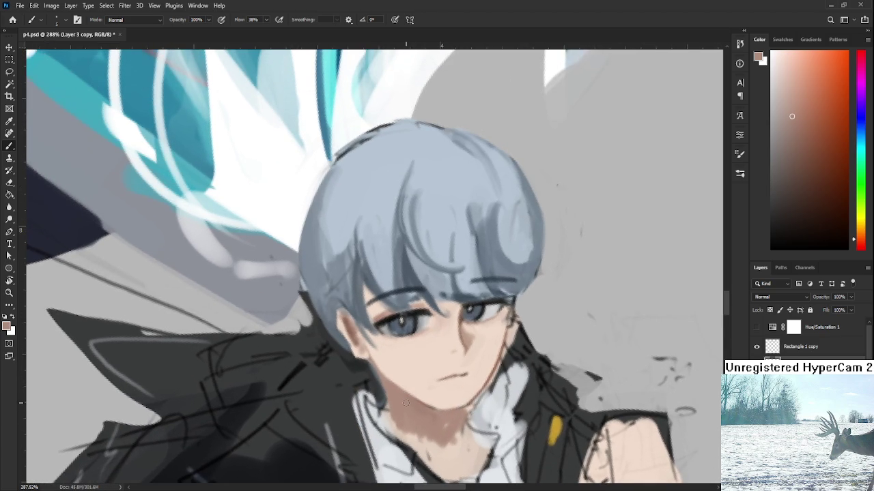
{"action": "key", "text": "bracketright"}
{"action": "key", "text": "bracketright"}
{"action": "key", "text": "bracketright"}
{"action": "mouse_move", "coordinate": [402, 335]}
{"action": "left_mouse_down"}
{"action": "mouse_move", "coordinate": [387, 355]}
{"action": "mouse_move", "coordinate": [406, 374]}
{"action": "left_mouse_up"}
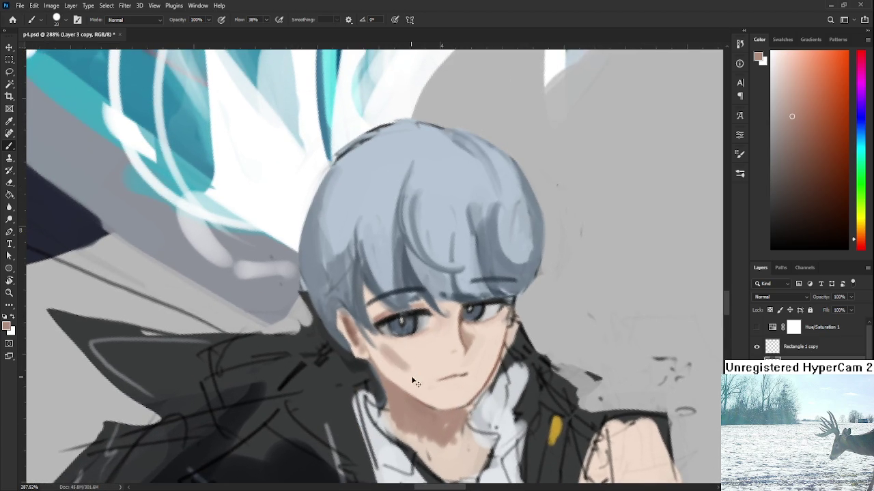
Sample skin tones around the cheek and eye, then lighten the chin and jaw
{"action": "left_click", "coordinate": [401, 371], "text": "alt"}
{"action": "left_click", "coordinate": [394, 369], "text": "alt"}
{"action": "left_click", "coordinate": [396, 374], "text": "alt"}
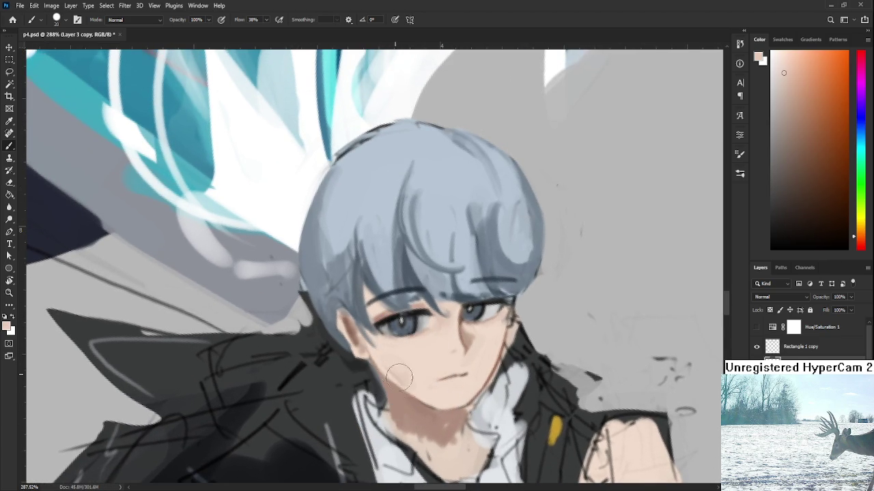
{"action": "left_click", "coordinate": [435, 384], "text": "alt"}
{"action": "key", "text": "bracketleft"}
{"action": "key", "text": "bracketleft"}
{"action": "left_click", "coordinate": [400, 362], "text": "alt"}
{"action": "left_click", "coordinate": [415, 370], "text": "alt"}
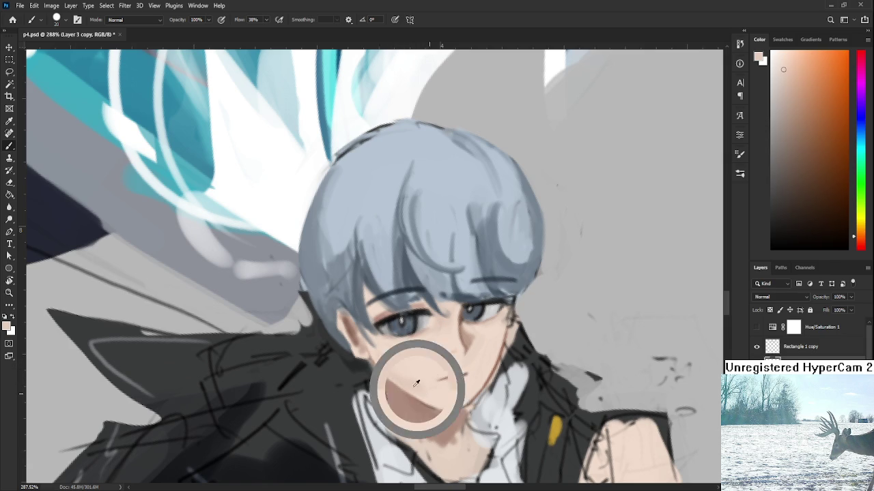
{"action": "left_click", "coordinate": [423, 378], "text": "alt"}
{"action": "left_click", "coordinate": [453, 406], "text": "alt"}
{"action": "left_click", "coordinate": [486, 333], "text": "alt"}
{"action": "left_click", "coordinate": [445, 316], "text": "alt"}
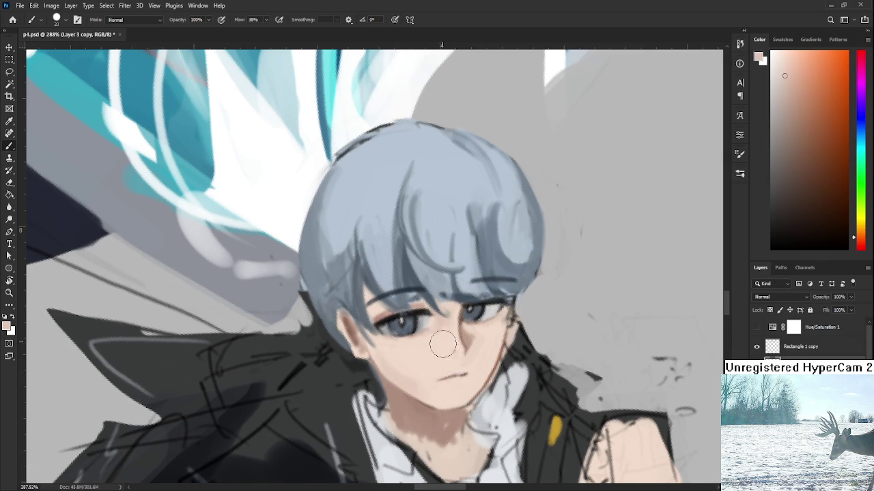
{"action": "left_click_drag", "start_coordinate": [453, 392], "coordinate": [475, 382]}
Paint a darker pinkish-brown shadow under the left eye
{"action": "left_click", "coordinate": [460, 381], "text": "alt"}
{"action": "key", "text": "bracketleft"}
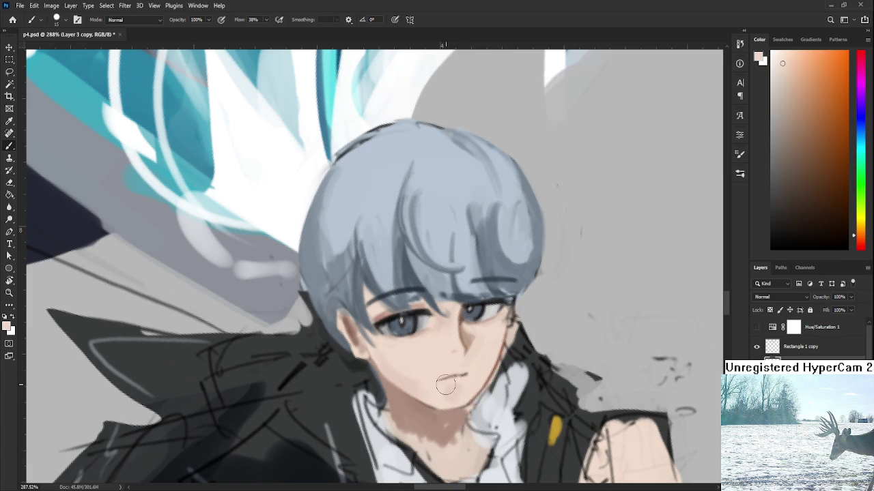
{"action": "left_click_drag", "start_coordinate": [462, 380], "coordinate": [439, 416], "text": "alt"}
{"action": "key", "text": "bracketright"}
{"action": "left_click_drag", "start_coordinate": [410, 349], "coordinate": [419, 345]}
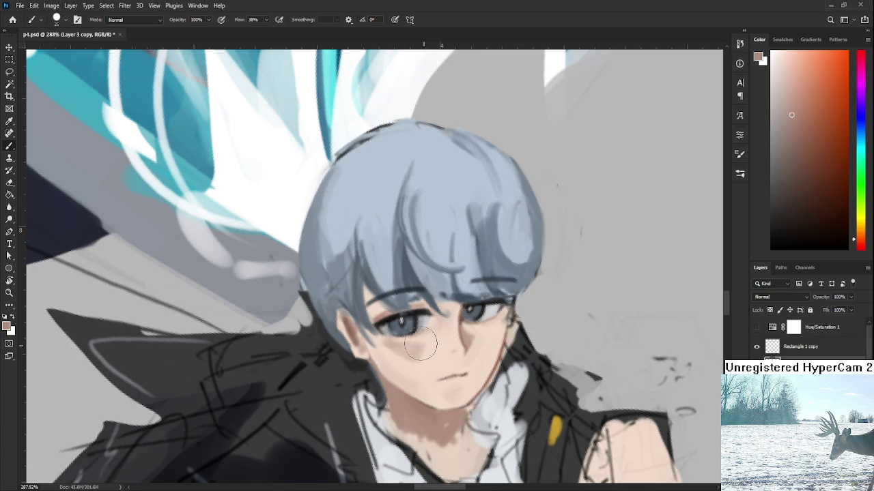
Soften the cheek shadow with lighter sampled skin tones
{"action": "left_click", "coordinate": [402, 348], "text": "alt"}
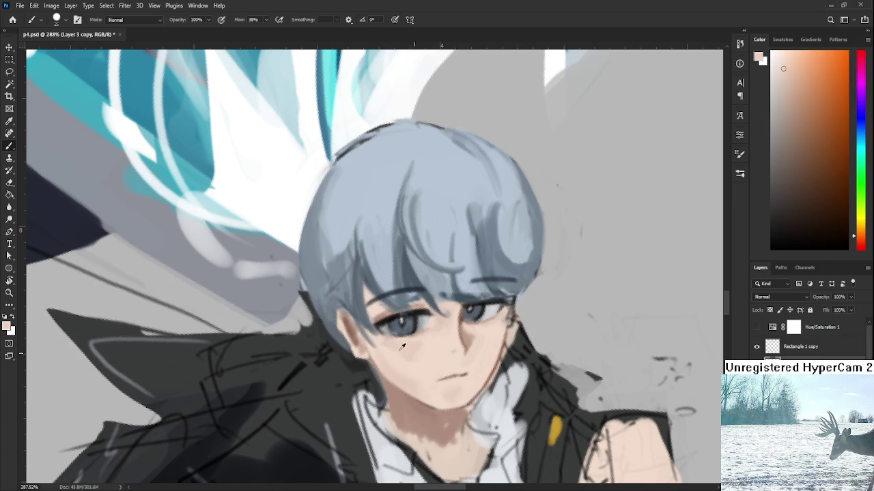
{"action": "mouse_move", "coordinate": [410, 344]}
{"action": "left_mouse_down"}
{"action": "mouse_move", "coordinate": [395, 361]}
{"action": "mouse_move", "coordinate": [422, 365]}
{"action": "mouse_move", "coordinate": [395, 362]}
{"action": "left_mouse_up"}
{"action": "left_click", "coordinate": [396, 359], "text": "alt"}
{"action": "left_click", "coordinate": [417, 358], "text": "alt"}
{"action": "left_click", "coordinate": [429, 360], "text": "alt"}
Pan toward the neck and collar and sample pink skin tones from chin and cheek
{"action": "left_click_drag", "start_coordinate": [539, 381], "coordinate": [509, 362]}
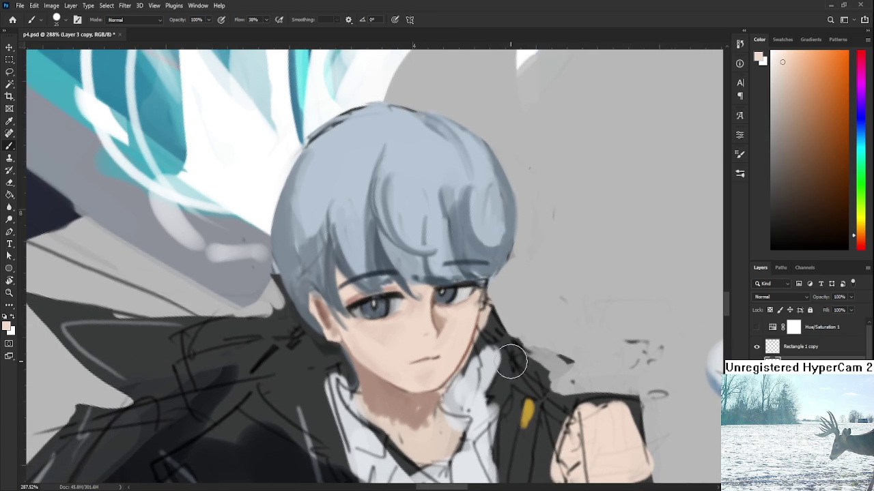
{"action": "left_click", "coordinate": [432, 378], "text": "alt"}
{"action": "left_click", "coordinate": [471, 319], "text": "alt"}
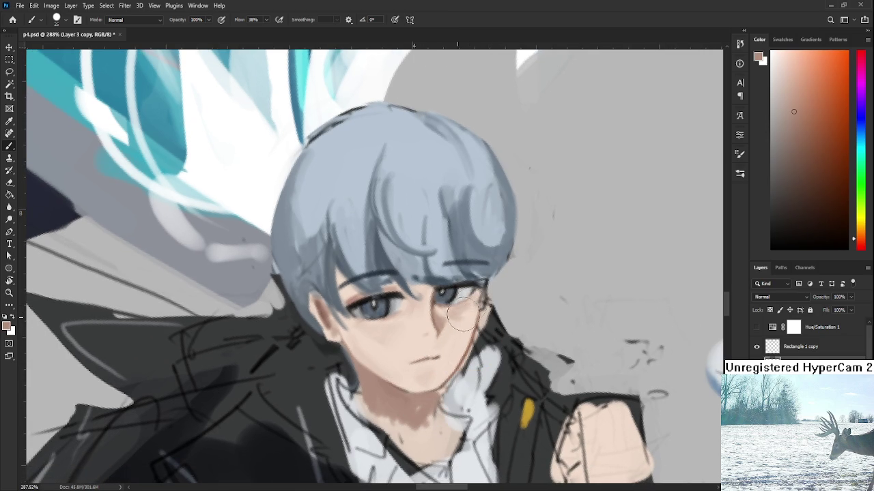
{"action": "left_click", "coordinate": [467, 312], "text": "alt"}
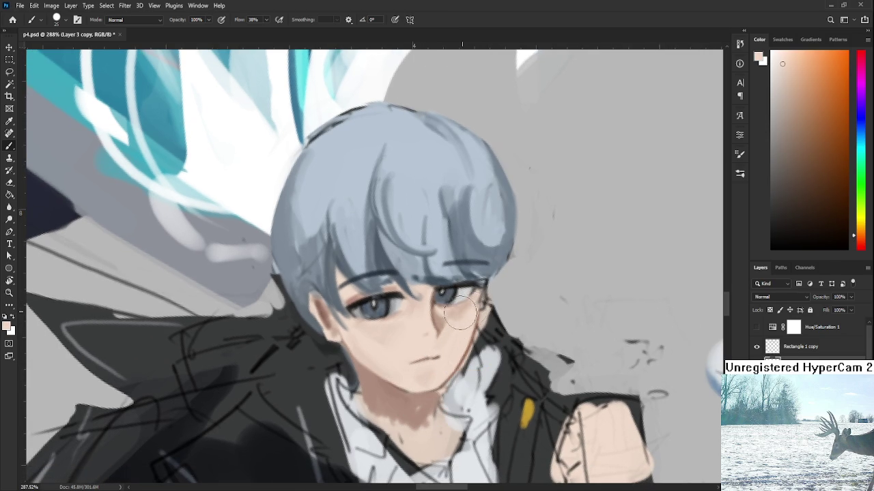
{"action": "left_click", "coordinate": [464, 314], "text": "alt"}
Rotate the canvas view slightly and zoom in on the boy's eyes
{"action": "scroll", "coordinate": [462, 321], "scroll_direction": "down", "scroll_amount": 1}
{"action": "scroll", "coordinate": [463, 321], "scroll_direction": "down", "scroll_amount": 2}
{"action": "scroll", "coordinate": [491, 314], "scroll_direction": "down", "scroll_amount": 2}
{"action": "key", "text": "r"}
{"action": "mouse_move", "coordinate": [524, 354]}
{"action": "left_mouse_down"}
{"action": "mouse_move", "coordinate": [527, 375]}
{"action": "mouse_move", "coordinate": [526, 281]}
{"action": "left_mouse_up"}
{"action": "scroll", "coordinate": [527, 375], "scroll_direction": "up", "scroll_amount": 2}
{"action": "scroll", "coordinate": [526, 281], "scroll_direction": "up", "scroll_amount": 2}
{"action": "scroll", "coordinate": [512, 291], "scroll_direction": "up", "scroll_amount": 2}
{"action": "scroll", "coordinate": [498, 297], "scroll_direction": "up", "scroll_amount": 2}
{"action": "scroll", "coordinate": [483, 307], "scroll_direction": "up", "scroll_amount": 2}
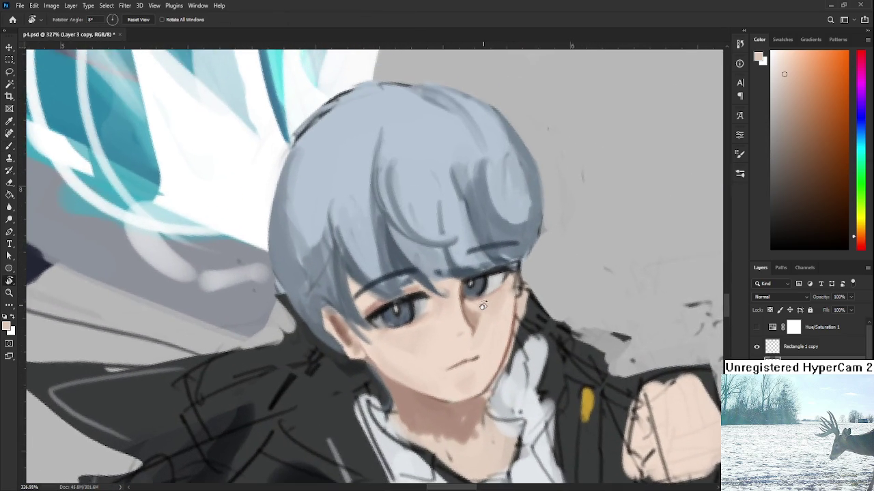
{"action": "scroll", "coordinate": [483, 306], "scroll_direction": "up", "scroll_amount": 1}
Lasso the upper eyelashes and nudge them one step down and right with Free Transform
{"action": "key", "text": "l"}
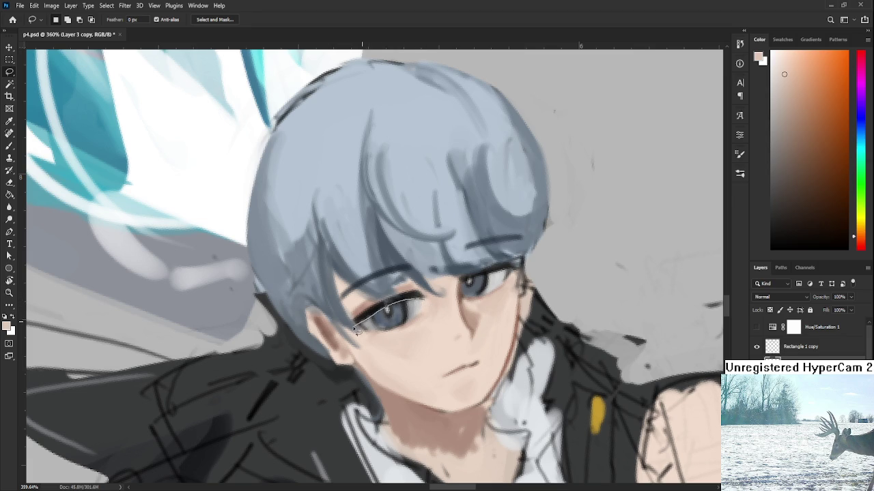
{"action": "mouse_move", "coordinate": [398, 309]}
{"action": "left_mouse_down"}
{"action": "mouse_move", "coordinate": [424, 293]}
{"action": "mouse_move", "coordinate": [478, 285]}
{"action": "left_mouse_up"}
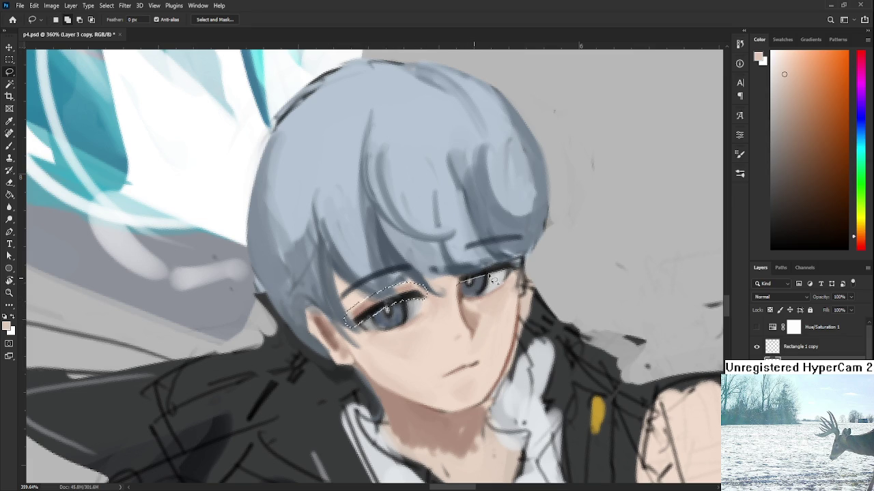
{"action": "key", "text": "ctrl+t"}
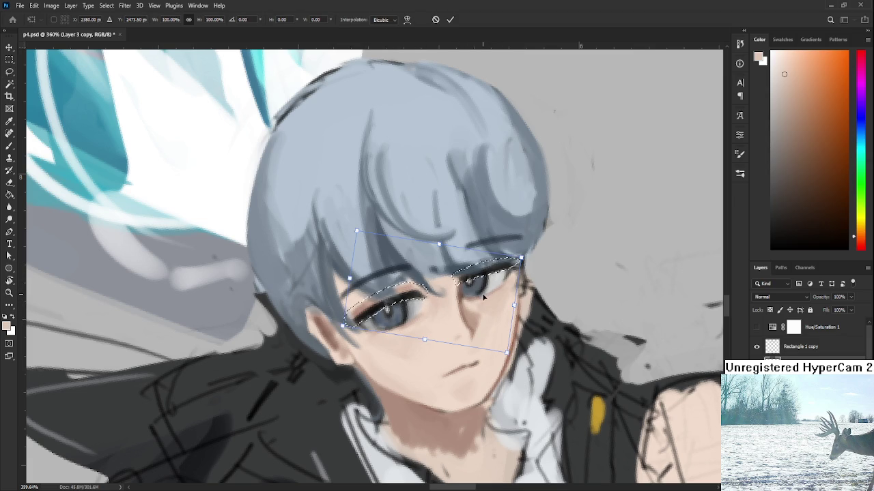
{"action": "key", "text": "Down"}
{"action": "key", "text": "Down"}
{"action": "key", "text": "Right"}
{"action": "key", "text": "Return"}
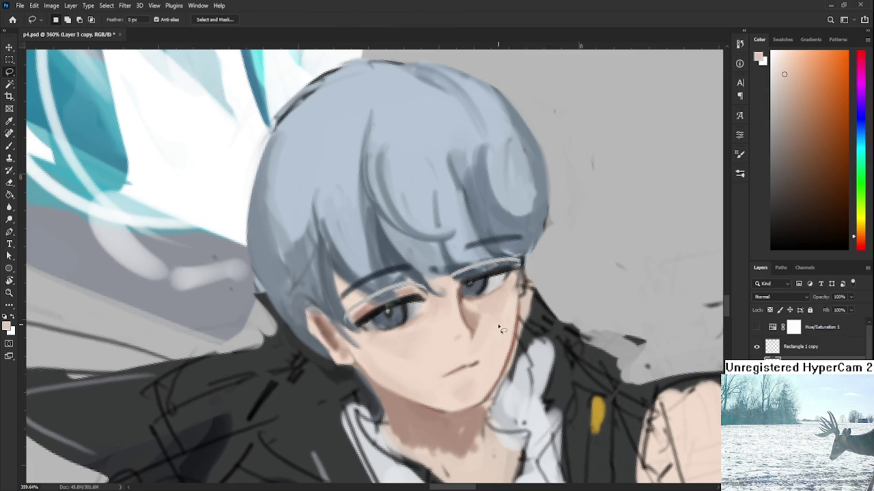
Paint a new strand through the hair and darken strands along its right edge
{"action": "scroll", "coordinate": [504, 320], "scroll_direction": "down", "scroll_amount": 3}
{"action": "scroll", "coordinate": [504, 320], "scroll_direction": "down", "scroll_amount": 3}
{"action": "scroll", "coordinate": [505, 328], "scroll_direction": "down", "scroll_amount": 3}
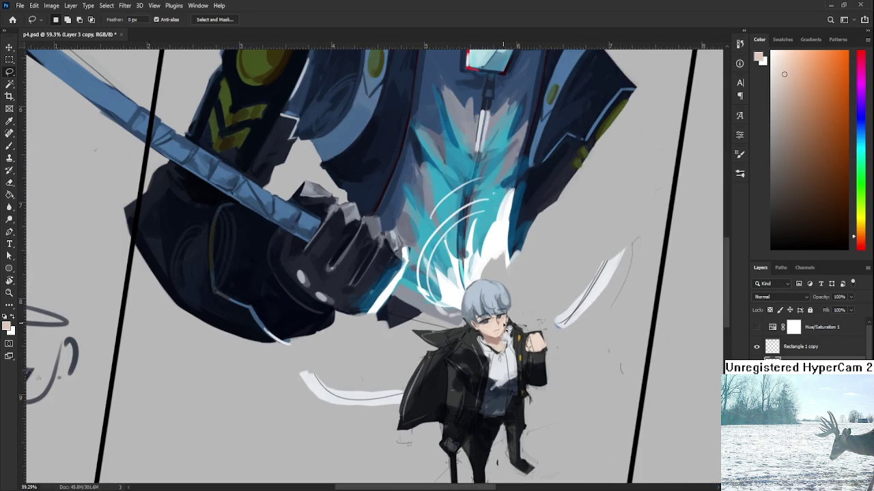
{"action": "scroll", "coordinate": [505, 327], "scroll_direction": "up", "scroll_amount": 3}
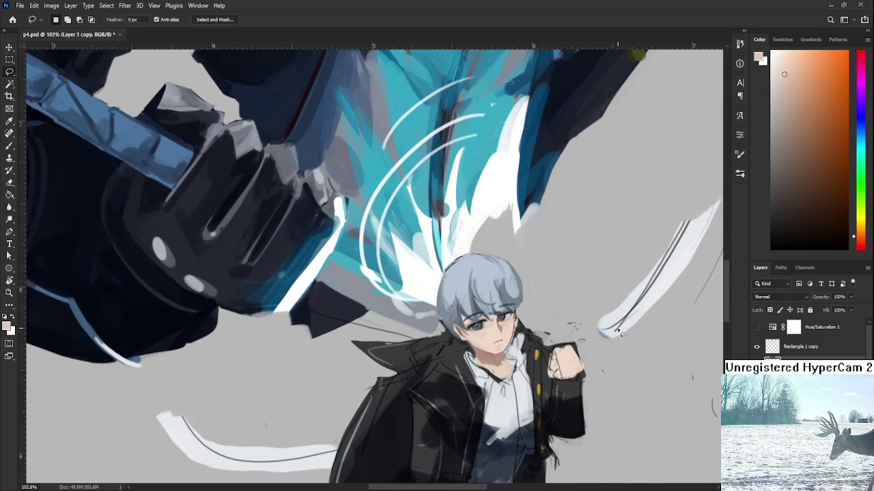
{"action": "scroll", "coordinate": [617, 332], "scroll_direction": "down", "scroll_amount": 1}
{"action": "scroll", "coordinate": [580, 307], "scroll_direction": "up", "scroll_amount": 2}
{"action": "scroll", "coordinate": [550, 289], "scroll_direction": "up", "scroll_amount": 2}
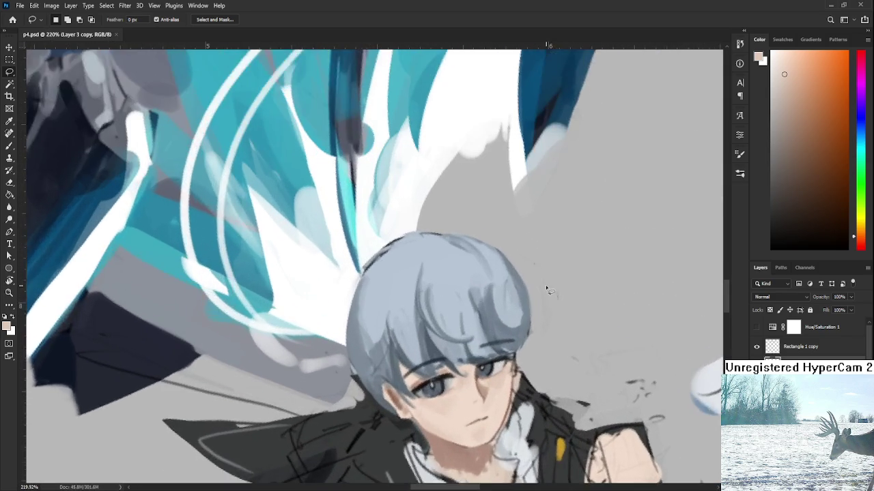
{"action": "scroll", "coordinate": [546, 285], "scroll_direction": "up", "scroll_amount": 2}
{"action": "left_click_drag", "start_coordinate": [546, 286], "coordinate": [471, 259]}
{"action": "key", "text": "b"}
{"action": "left_click", "coordinate": [337, 332], "text": "alt"}
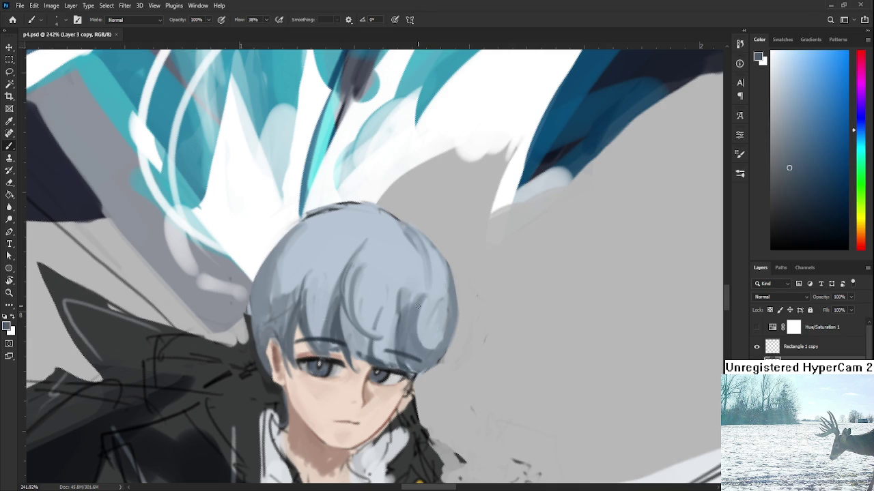
{"action": "left_click_drag", "start_coordinate": [408, 307], "coordinate": [428, 360]}
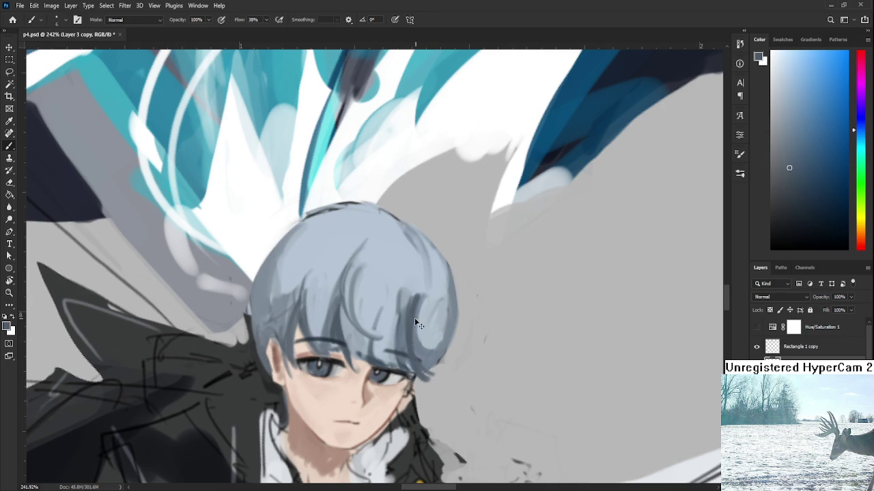
{"action": "mouse_move", "coordinate": [413, 300]}
{"action": "left_mouse_down"}
{"action": "mouse_move", "coordinate": [424, 374]}
{"action": "mouse_move", "coordinate": [465, 318]}
{"action": "left_mouse_up"}
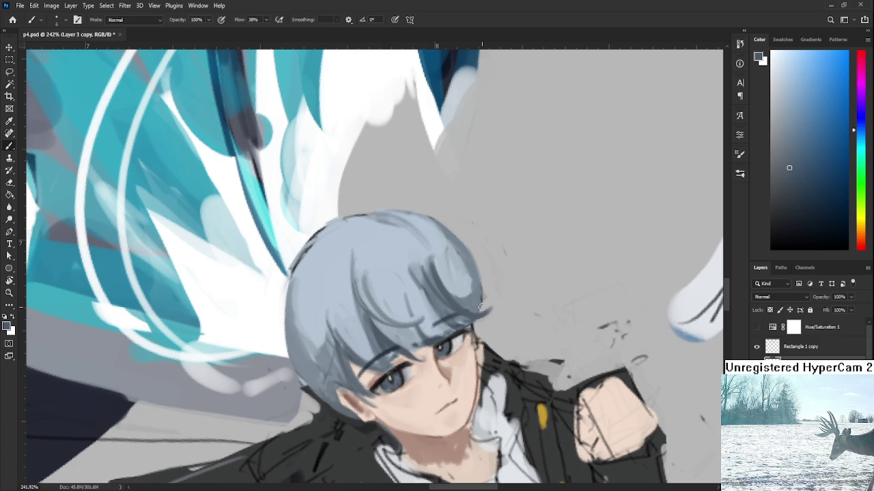
{"action": "left_click_drag", "start_coordinate": [462, 311], "coordinate": [480, 300]}
Erase along the hair's light right edge, then turn the canvas view upside down
{"action": "key", "text": "e"}
{"action": "left_click_drag", "start_coordinate": [489, 312], "coordinate": [481, 359]}
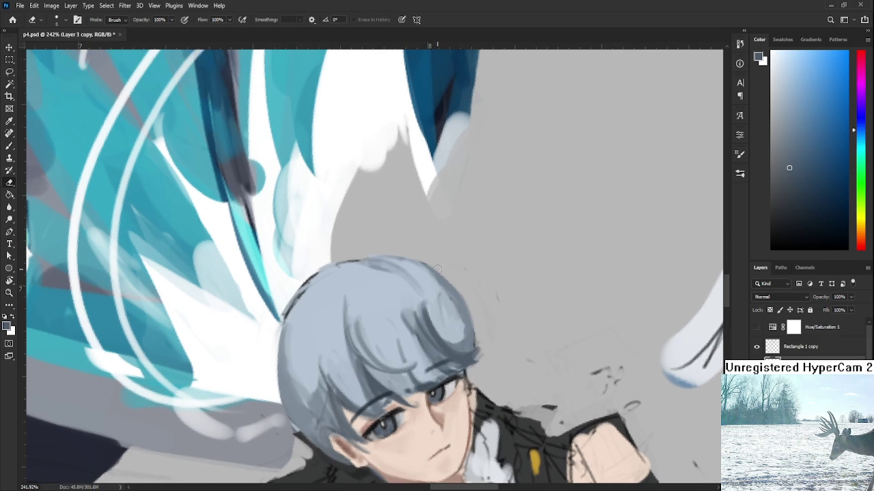
{"action": "mouse_move", "coordinate": [466, 298]}
{"action": "left_mouse_down"}
{"action": "mouse_move", "coordinate": [475, 334]}
{"action": "mouse_move", "coordinate": [455, 291]}
{"action": "left_mouse_up"}
{"action": "key", "text": "r"}
{"action": "mouse_move", "coordinate": [477, 345]}
{"action": "left_mouse_down"}
{"action": "mouse_move", "coordinate": [413, 326]}
{"action": "mouse_move", "coordinate": [380, 286]}
{"action": "mouse_move", "coordinate": [403, 374]}
{"action": "left_mouse_up"}
Clean and darken the hair's outline, then rotate the canvas back upright
{"action": "key", "text": "e"}
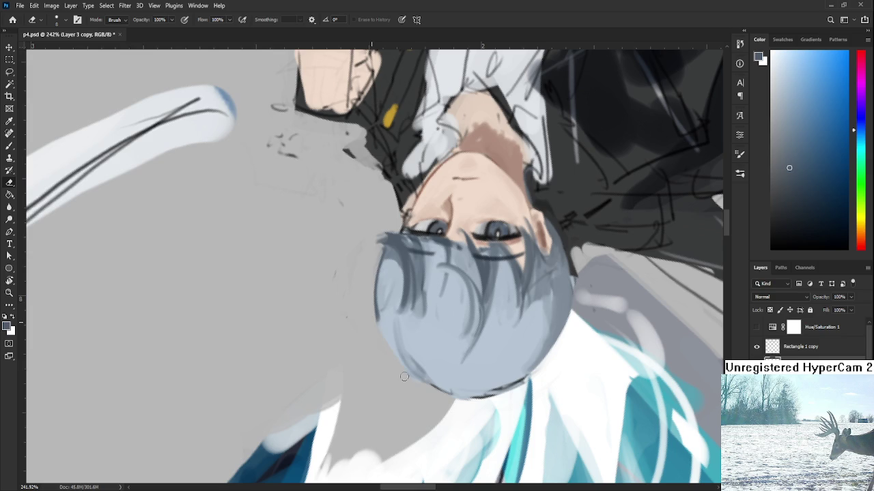
{"action": "key", "text": "b"}
{"action": "mouse_move", "coordinate": [385, 253]}
{"action": "left_mouse_down"}
{"action": "mouse_move", "coordinate": [376, 327]}
{"action": "mouse_move", "coordinate": [410, 372]}
{"action": "left_mouse_up"}
{"action": "key", "text": "e"}
{"action": "key", "text": "r"}
{"action": "mouse_move", "coordinate": [374, 334]}
{"action": "left_mouse_down"}
{"action": "mouse_move", "coordinate": [408, 372]}
{"action": "mouse_move", "coordinate": [447, 285]}
{"action": "mouse_move", "coordinate": [365, 193]}
{"action": "left_mouse_up"}
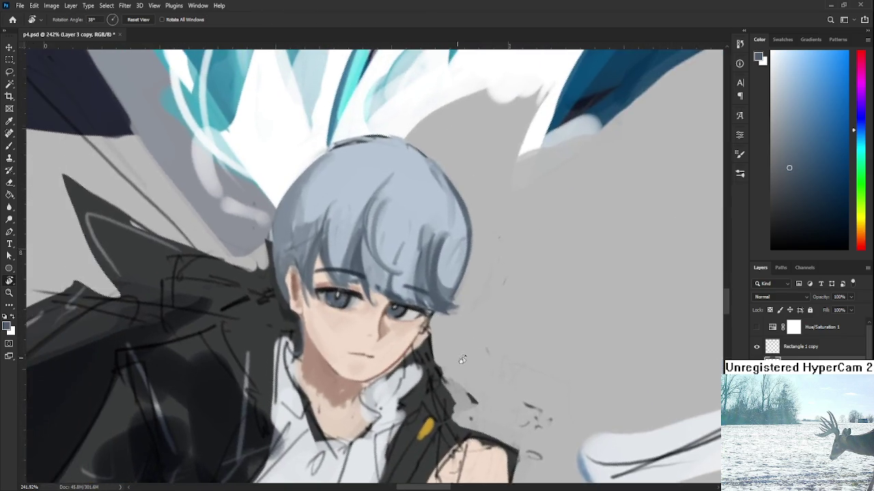
{"action": "scroll", "coordinate": [507, 335], "scroll_direction": "down", "scroll_amount": 5}
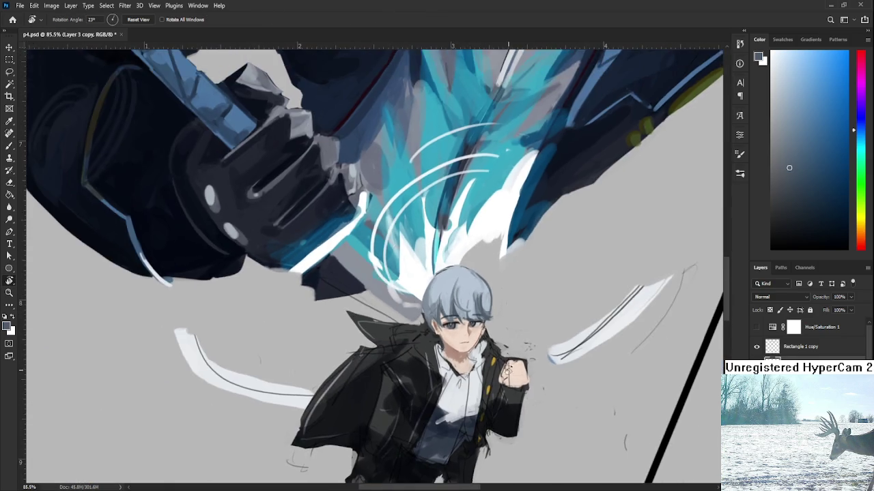
{"action": "left_click_drag", "start_coordinate": [507, 335], "coordinate": [439, 215]}
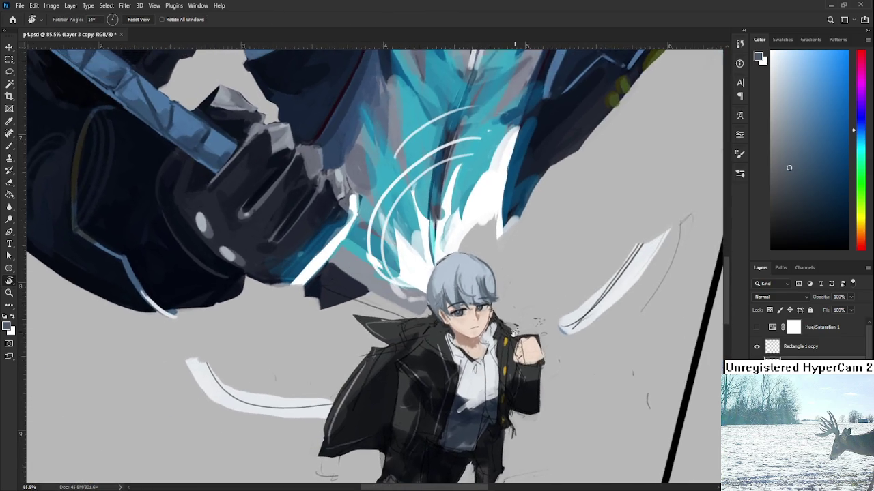
Tilt the canvas view slightly and switch to the Brush tool
{"action": "key", "text": "e"}
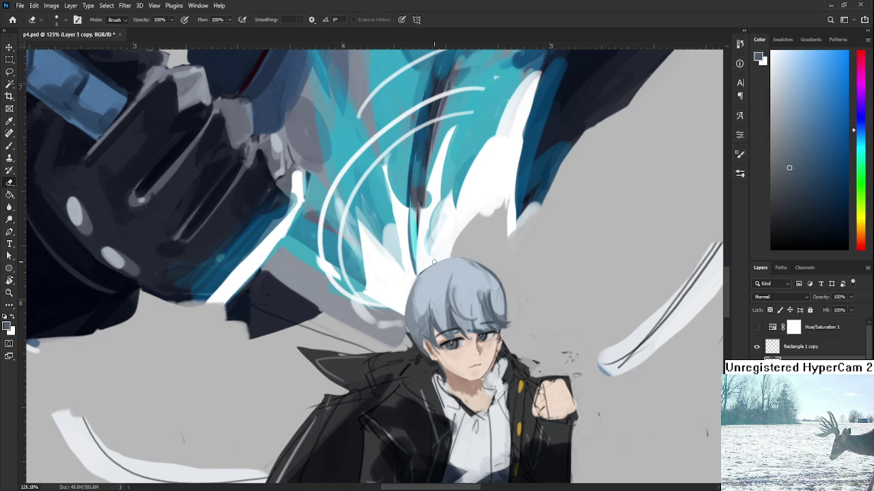
{"action": "scroll", "coordinate": [485, 247], "scroll_direction": "down", "scroll_amount": 2}
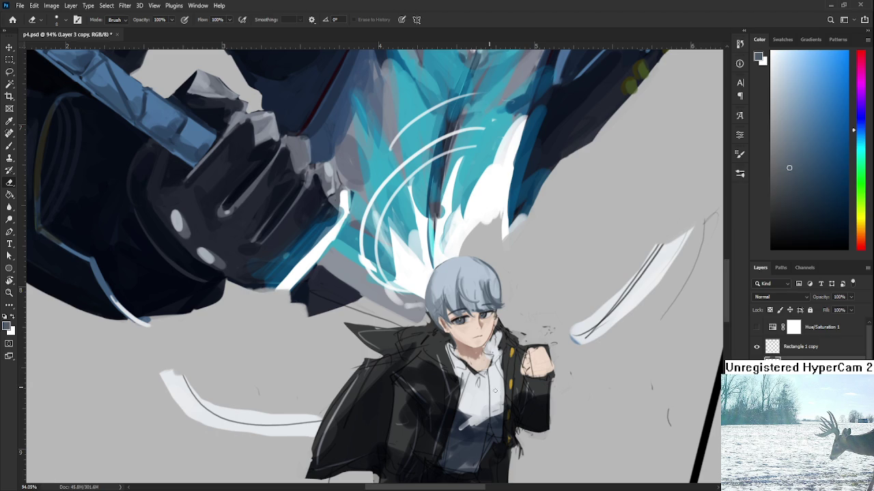
{"action": "key", "text": "r"}
{"action": "left_click_drag", "start_coordinate": [492, 398], "coordinate": [500, 388]}
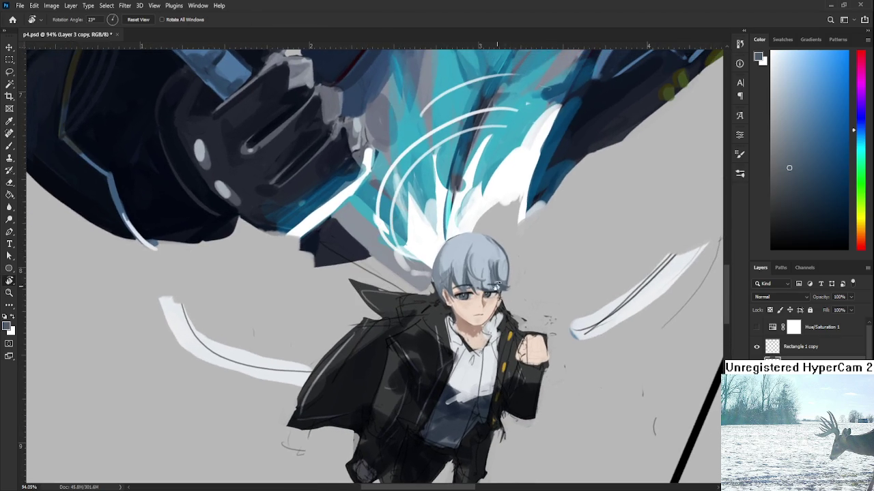
{"action": "scroll", "coordinate": [500, 291], "scroll_direction": "up", "scroll_amount": 4}
{"action": "key", "text": "b"}
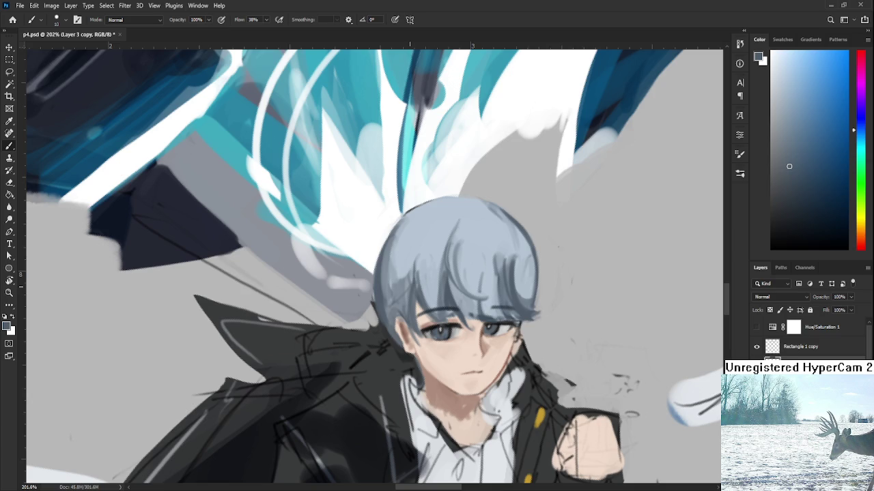
Reset the canvas rotation to upright and zoom to about 183% on the boy's head
{"action": "scroll", "coordinate": [531, 332], "scroll_direction": "down", "scroll_amount": 2}
{"action": "scroll", "coordinate": [531, 332], "scroll_direction": "down", "scroll_amount": 3}
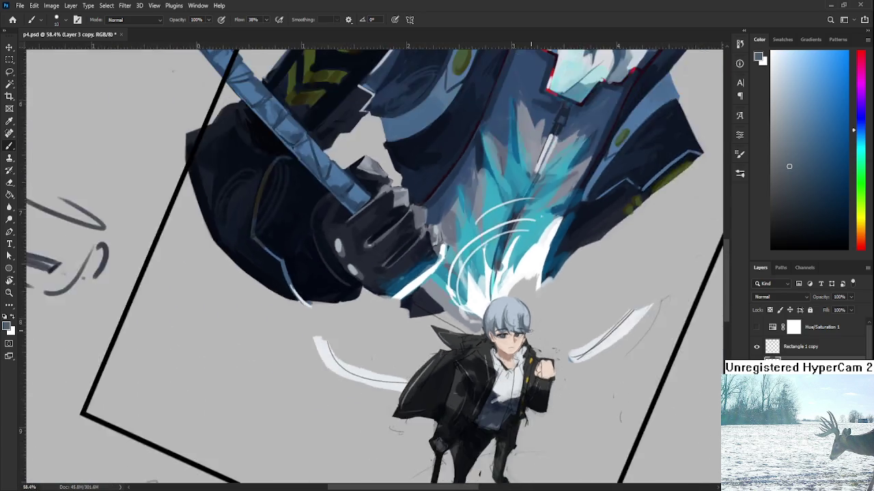
{"action": "scroll", "coordinate": [531, 331], "scroll_direction": "down", "scroll_amount": 2}
{"action": "key", "text": "r"}
{"action": "left_click_drag", "start_coordinate": [478, 307], "coordinate": [418, 403]}
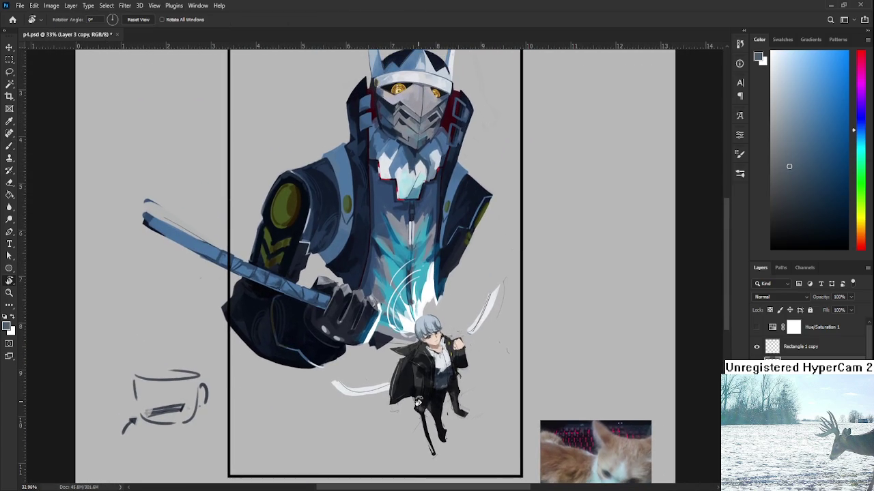
{"action": "scroll", "coordinate": [417, 369], "scroll_direction": "up", "scroll_amount": 1}
{"action": "scroll", "coordinate": [418, 366], "scroll_direction": "up", "scroll_amount": 1}
{"action": "scroll", "coordinate": [418, 364], "scroll_direction": "up", "scroll_amount": 2}
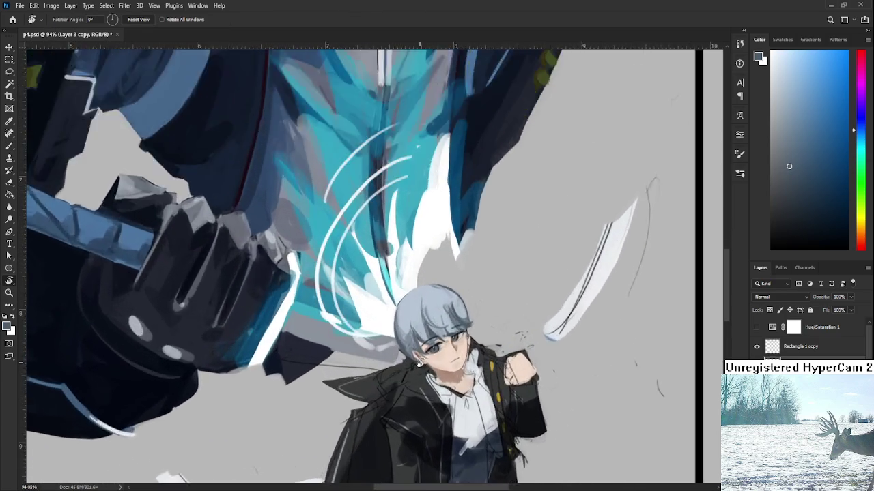
{"action": "scroll", "coordinate": [419, 364], "scroll_direction": "up", "scroll_amount": 1}
{"action": "scroll", "coordinate": [430, 360], "scroll_direction": "up", "scroll_amount": 1}
{"action": "scroll", "coordinate": [426, 307], "scroll_direction": "up", "scroll_amount": 1}
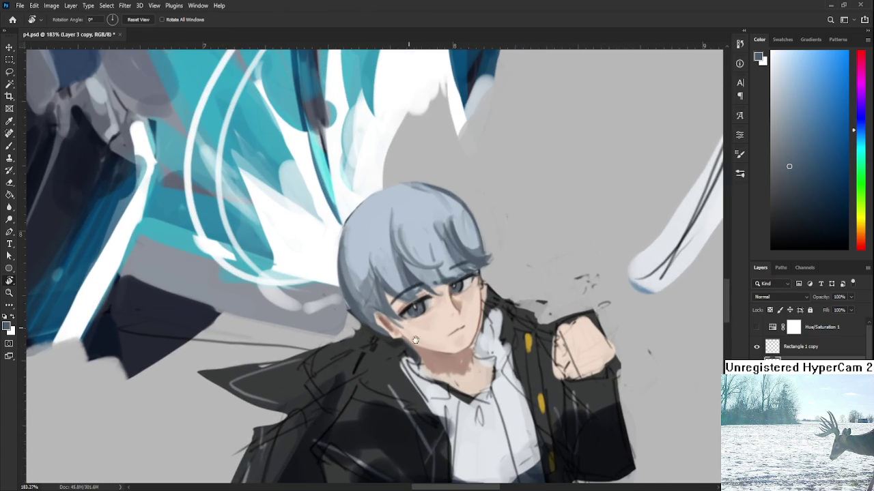
Repaint the hair beside the face with sampled darker blue-grey strokes
{"action": "key", "text": "b"}
{"action": "left_click", "coordinate": [374, 321], "text": "alt"}
{"action": "left_click", "coordinate": [387, 321], "text": "alt"}
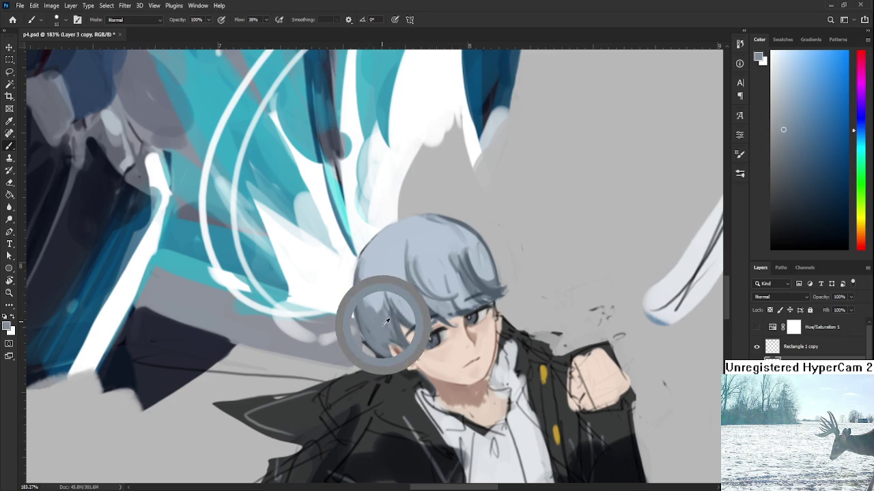
{"action": "left_click", "coordinate": [380, 287], "text": "alt"}
{"action": "left_click_drag", "start_coordinate": [382, 292], "coordinate": [376, 334]}
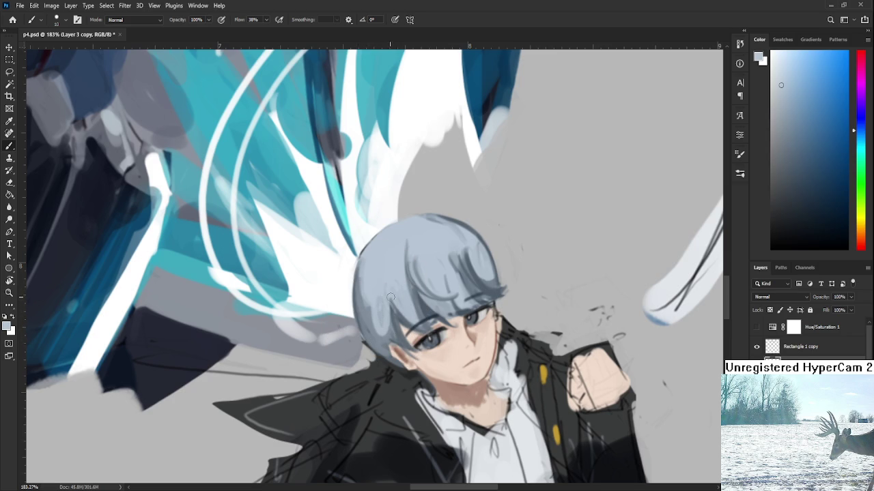
{"action": "left_click", "coordinate": [383, 333], "text": "alt"}
{"action": "mouse_move", "coordinate": [383, 333]}
{"action": "left_mouse_down"}
{"action": "mouse_move", "coordinate": [381, 309]}
{"action": "mouse_move", "coordinate": [414, 292]}
{"action": "left_mouse_up"}
Paint lighter blue-grey strands across the top of the hair
{"action": "left_click", "coordinate": [383, 299], "text": "alt"}
{"action": "left_click", "coordinate": [401, 303], "text": "alt"}
{"action": "left_click", "coordinate": [431, 239], "text": "alt"}
{"action": "left_click_drag", "start_coordinate": [431, 262], "coordinate": [440, 235]}
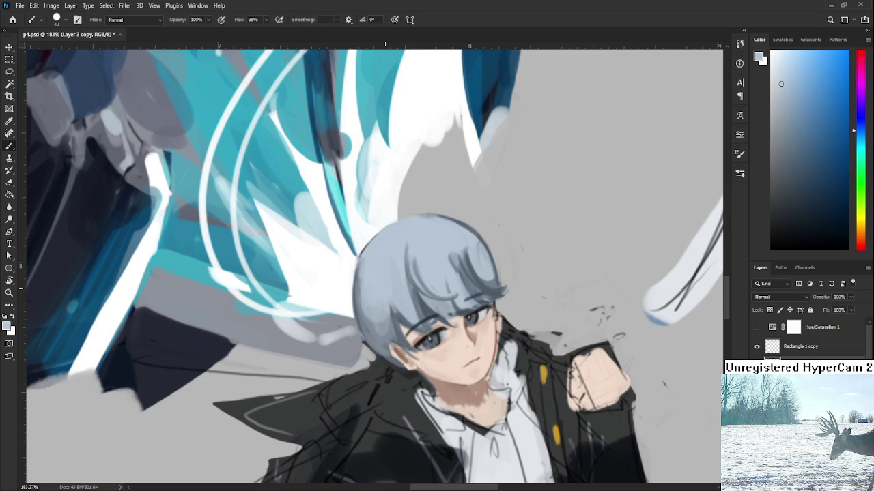
{"action": "scroll", "coordinate": [477, 273], "scroll_direction": "down", "scroll_amount": 3}
{"action": "scroll", "coordinate": [478, 273], "scroll_direction": "down", "scroll_amount": 2}
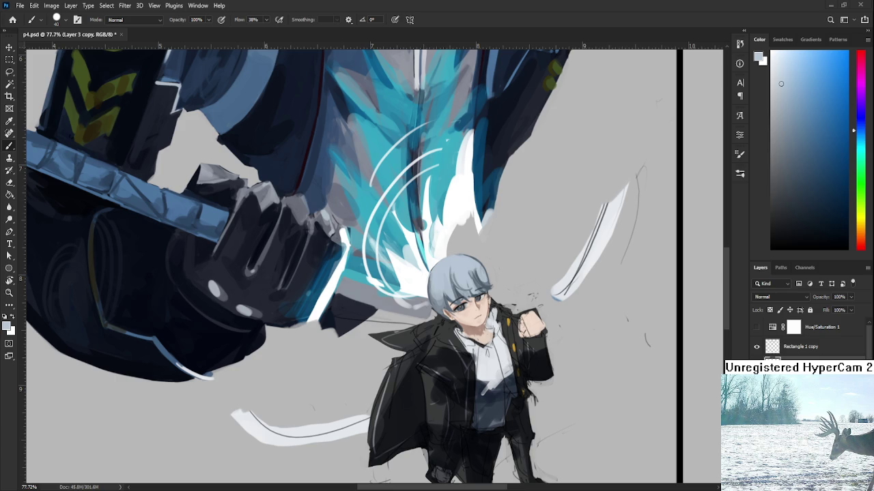
{"action": "scroll", "coordinate": [456, 321], "scroll_direction": "down", "scroll_amount": 2}
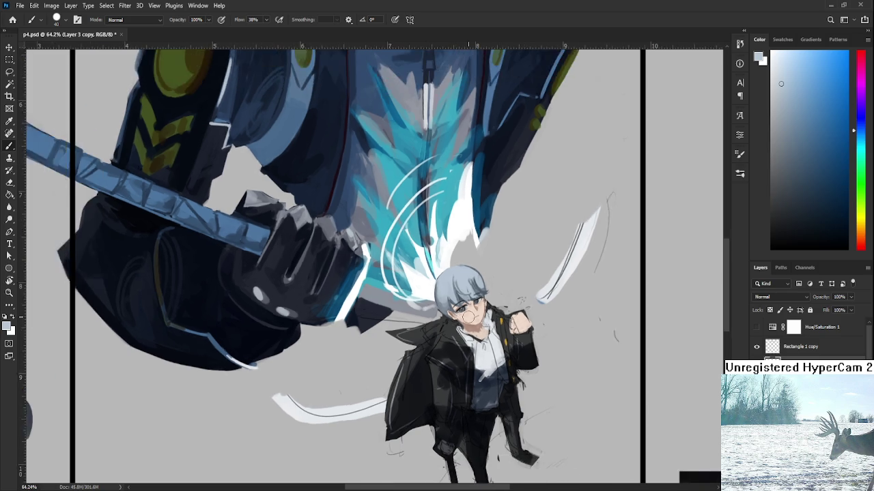
{"action": "scroll", "coordinate": [471, 317], "scroll_direction": "down", "scroll_amount": 1}
{"action": "scroll", "coordinate": [473, 316], "scroll_direction": "up", "scroll_amount": 2}
{"action": "scroll", "coordinate": [472, 324], "scroll_direction": "up", "scroll_amount": 2}
{"action": "scroll", "coordinate": [471, 334], "scroll_direction": "up", "scroll_amount": 3}
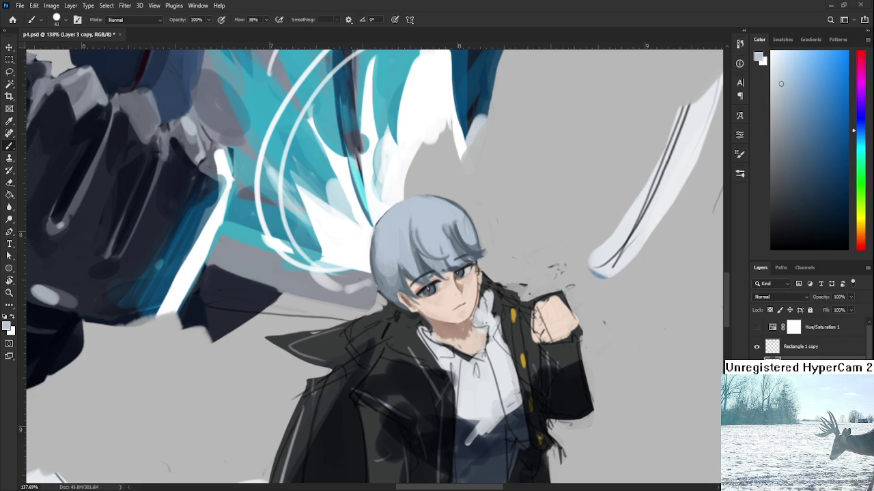
{"action": "scroll", "coordinate": [432, 389], "scroll_direction": "down", "scroll_amount": 5}
{"action": "left_click_drag", "start_coordinate": [433, 368], "coordinate": [435, 359]}
{"action": "scroll", "coordinate": [435, 359], "scroll_direction": "up", "scroll_amount": 3}
{"action": "scroll", "coordinate": [434, 360], "scroll_direction": "up", "scroll_amount": 2}
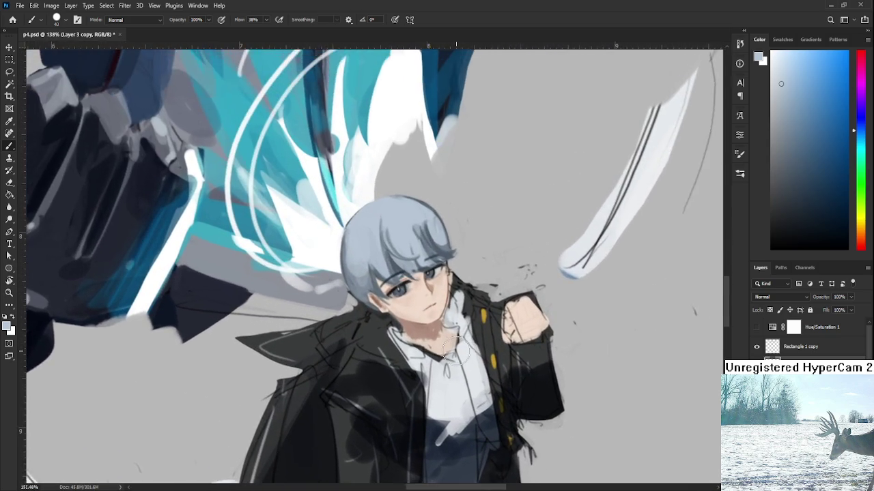
{"action": "scroll", "coordinate": [433, 174], "scroll_direction": "down", "scroll_amount": 1}
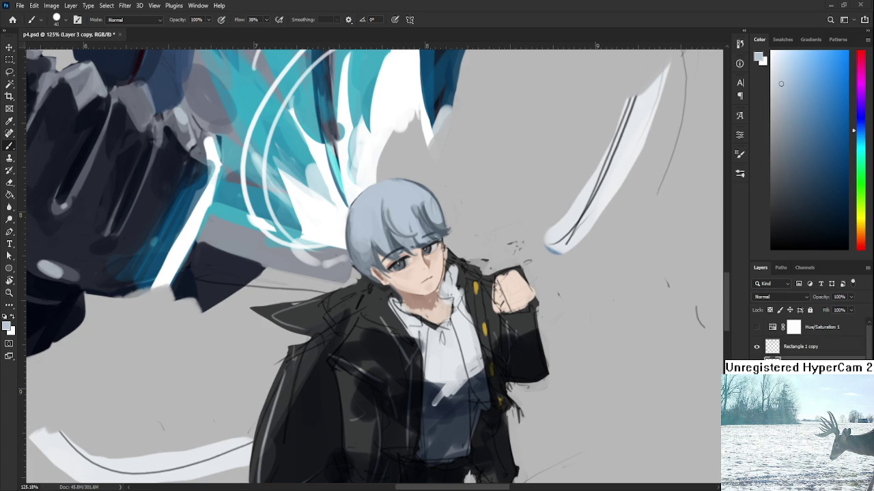
{"action": "scroll", "coordinate": [450, 313], "scroll_direction": "down", "scroll_amount": 3}
{"action": "scroll", "coordinate": [461, 315], "scroll_direction": "down", "scroll_amount": 3}
{"action": "scroll", "coordinate": [467, 318], "scroll_direction": "down", "scroll_amount": 2}
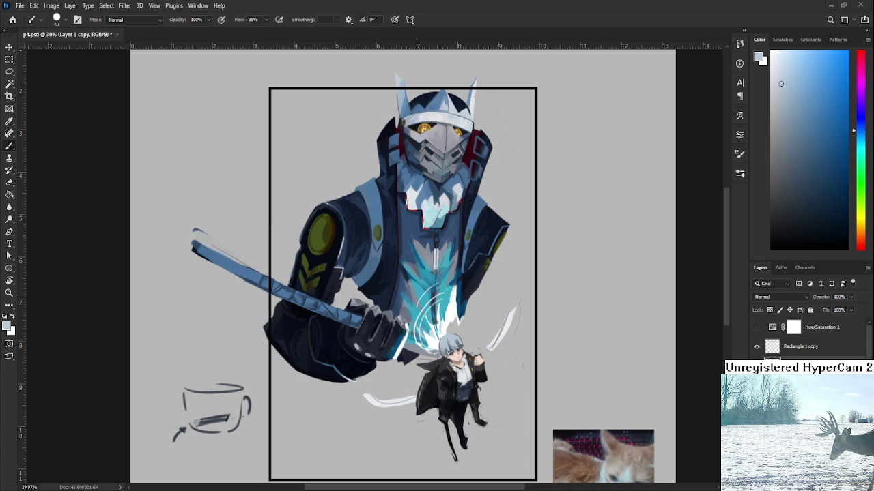
Zoom on the head and paint the hair's left edge with a smaller blue-grey brush
{"action": "left_click_drag", "start_coordinate": [428, 337], "coordinate": [526, 357]}
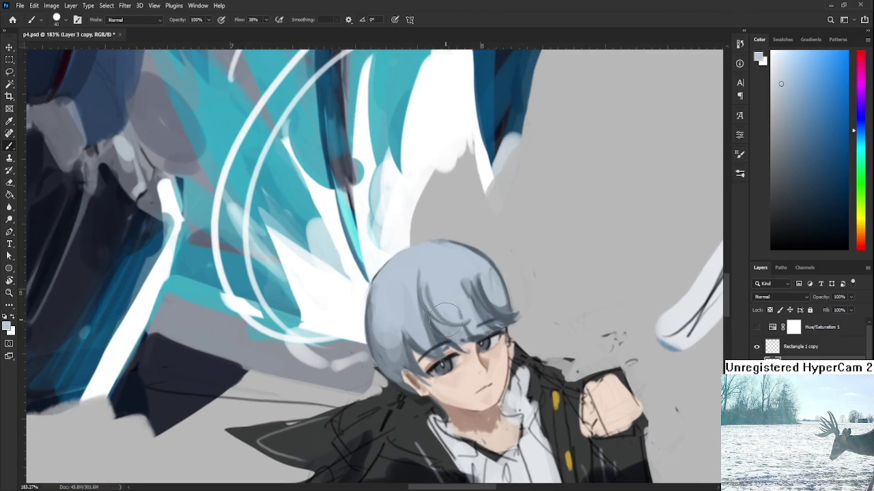
{"action": "left_click", "coordinate": [413, 323], "text": "alt"}
{"action": "key", "text": "bracketleft"}
{"action": "key", "text": "bracketleft"}
{"action": "key", "text": "bracketleft"}
{"action": "key", "text": "bracketleft"}
{"action": "key", "text": "bracketleft"}
{"action": "key", "text": "bracketleft"}
{"action": "left_click_drag", "start_coordinate": [369, 281], "coordinate": [362, 345]}
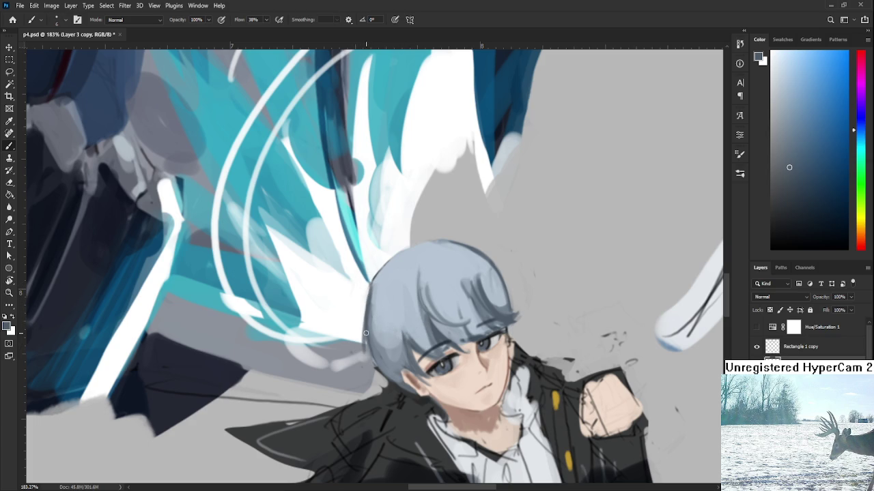
{"action": "left_click", "coordinate": [375, 331], "text": "alt"}
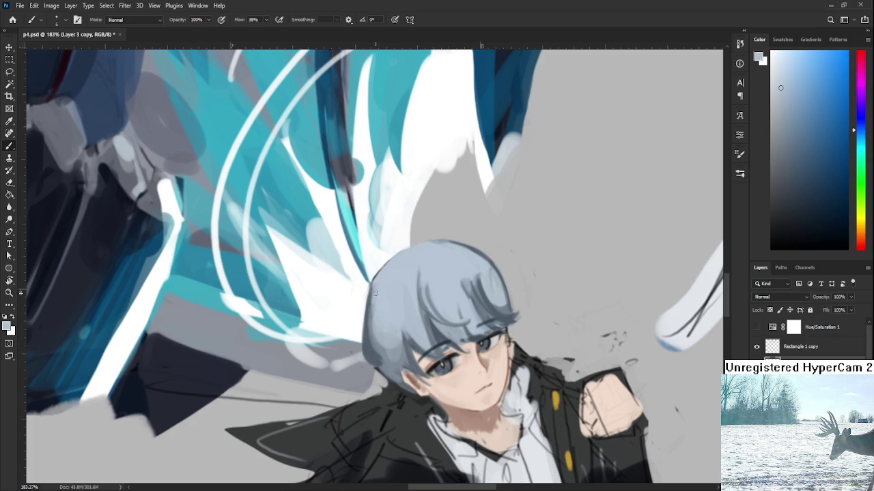
{"action": "left_click", "coordinate": [376, 353], "text": "alt"}
{"action": "left_click", "coordinate": [366, 354], "text": "alt"}
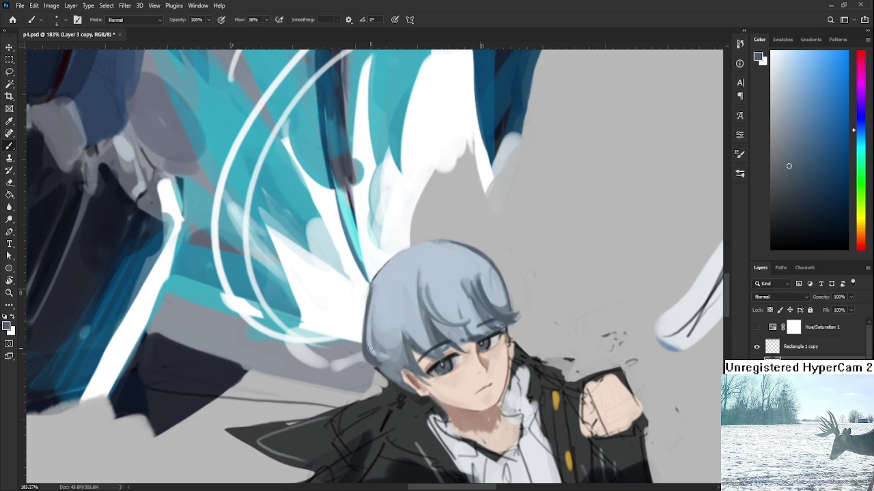
{"action": "left_click", "coordinate": [383, 362], "text": "alt"}
{"action": "left_click", "coordinate": [374, 356], "text": "alt"}
Sample alternating lighter and darker blue-grey tones along the hair edge while adjusting the view
{"action": "left_click", "coordinate": [384, 354], "text": "alt"}
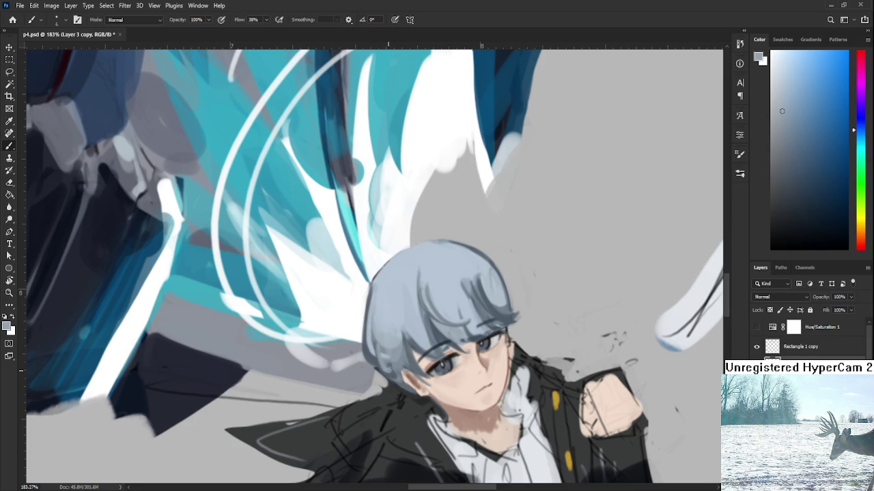
{"action": "left_click", "coordinate": [394, 374], "text": "alt"}
{"action": "left_click", "coordinate": [392, 357], "text": "alt"}
{"action": "left_click", "coordinate": [394, 371], "text": "alt"}
{"action": "left_click", "coordinate": [391, 362], "text": "alt"}
{"action": "left_click_drag", "start_coordinate": [408, 313], "coordinate": [393, 300]}
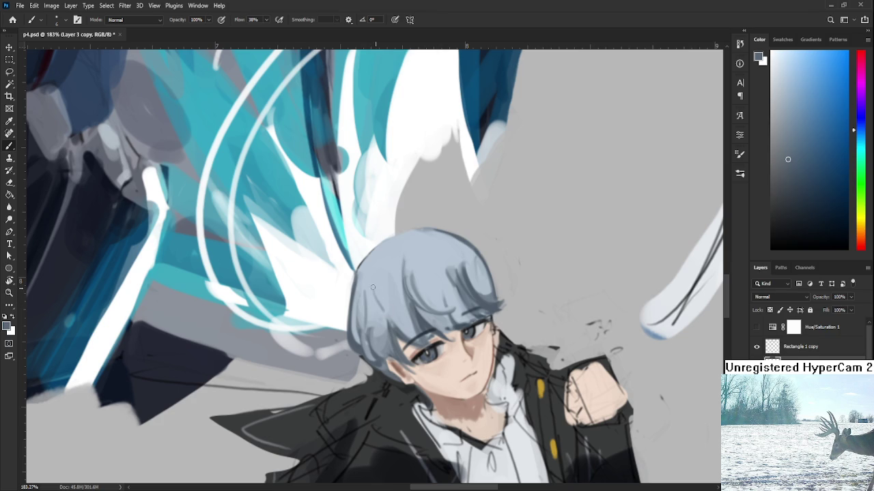
{"action": "left_click_drag", "start_coordinate": [454, 293], "coordinate": [453, 289]}
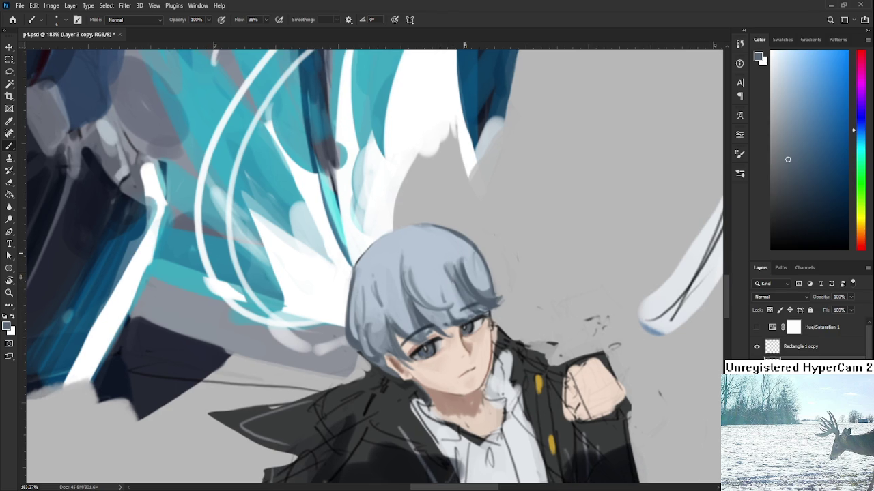
{"action": "left_click_drag", "start_coordinate": [464, 254], "coordinate": [462, 259]}
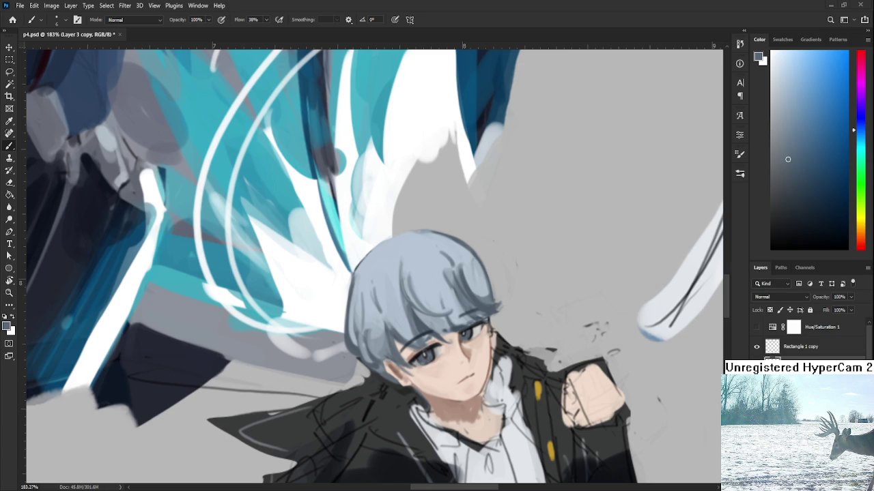
Rotate the view upright and soften the hair's right edge with a light blue-grey stroke
{"action": "scroll", "coordinate": [441, 333], "scroll_direction": "up", "scroll_amount": 1}
{"action": "scroll", "coordinate": [444, 331], "scroll_direction": "up", "scroll_amount": 1}
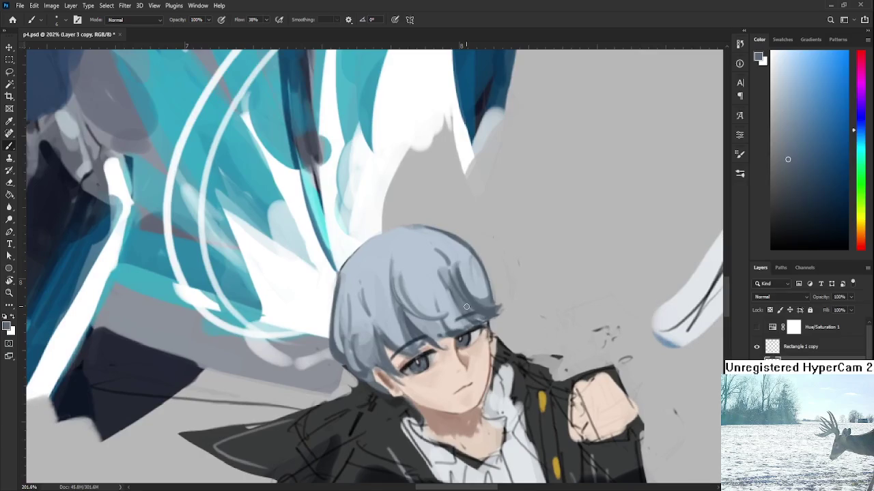
{"action": "key", "text": "r"}
{"action": "left_click_drag", "start_coordinate": [466, 308], "coordinate": [478, 287]}
{"action": "key", "text": "e"}
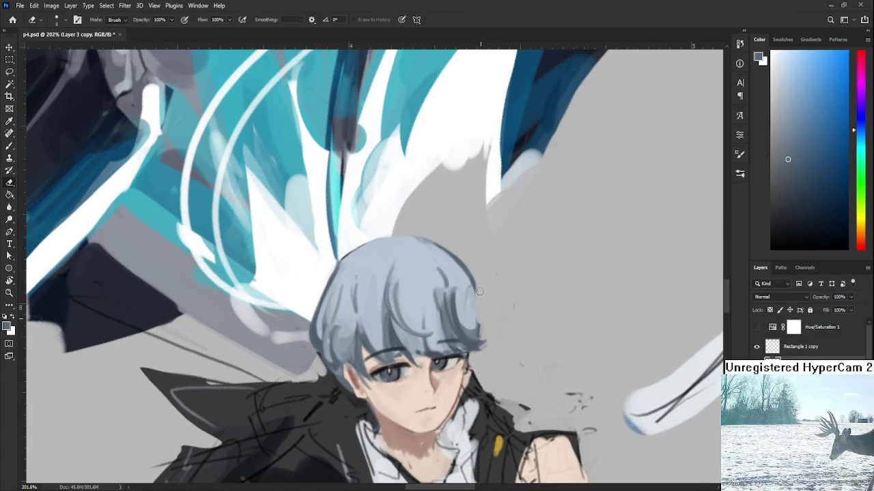
{"action": "key", "text": "b"}
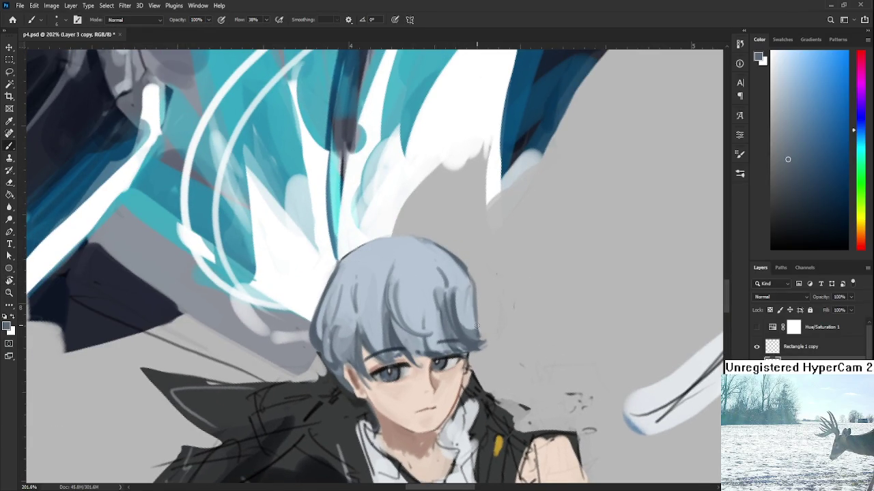
{"action": "left_click_drag", "start_coordinate": [475, 290], "coordinate": [481, 329]}
{"action": "key", "text": "r"}
{"action": "left_click_drag", "start_coordinate": [478, 300], "coordinate": [509, 307]}
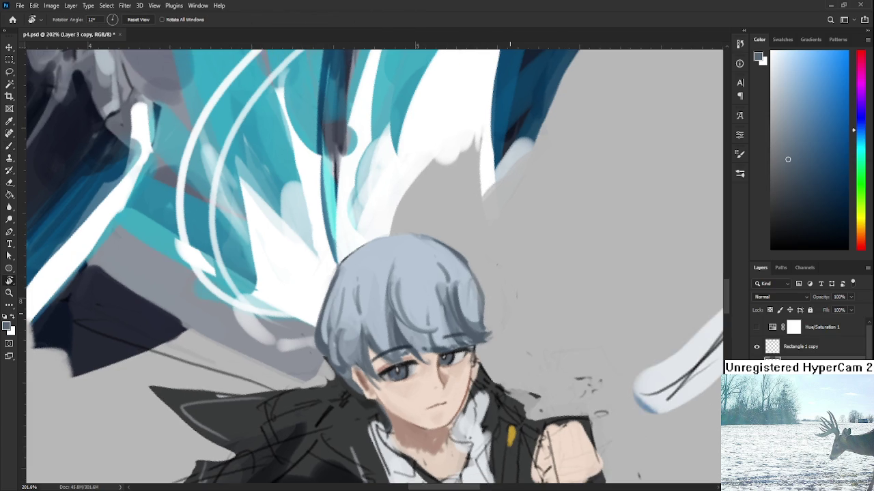
{"action": "scroll", "coordinate": [509, 314], "scroll_direction": "down", "scroll_amount": 5}
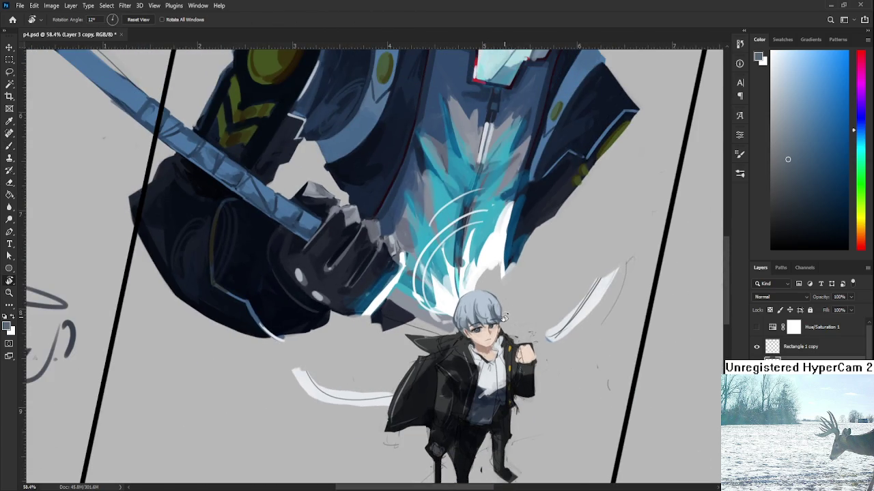
{"action": "scroll", "coordinate": [509, 314], "scroll_direction": "up", "scroll_amount": 3}
{"action": "scroll", "coordinate": [502, 300], "scroll_direction": "up", "scroll_amount": 2}
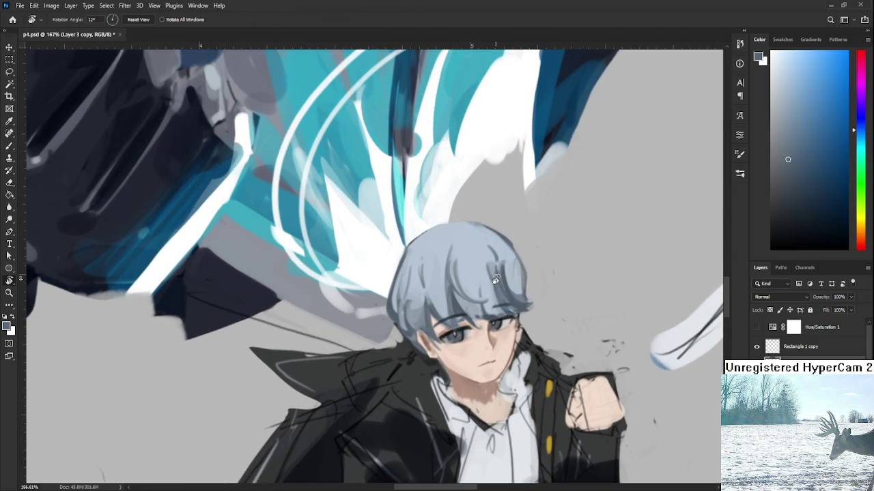
{"action": "scroll", "coordinate": [495, 287], "scroll_direction": "down", "scroll_amount": 1}
{"action": "scroll", "coordinate": [496, 285], "scroll_direction": "down", "scroll_amount": 2}
{"action": "scroll", "coordinate": [495, 281], "scroll_direction": "down", "scroll_amount": 1}
{"action": "scroll", "coordinate": [495, 280], "scroll_direction": "up", "scroll_amount": 1}
{"action": "scroll", "coordinate": [492, 287], "scroll_direction": "down", "scroll_amount": 1}
{"action": "scroll", "coordinate": [489, 292], "scroll_direction": "down", "scroll_amount": 1}
{"action": "scroll", "coordinate": [487, 297], "scroll_direction": "up", "scroll_amount": 1}
{"action": "scroll", "coordinate": [484, 299], "scroll_direction": "up", "scroll_amount": 2}
{"action": "scroll", "coordinate": [470, 303], "scroll_direction": "up", "scroll_amount": 1}
{"action": "scroll", "coordinate": [457, 306], "scroll_direction": "up", "scroll_amount": 1}
{"action": "scroll", "coordinate": [456, 306], "scroll_direction": "up", "scroll_amount": 1}
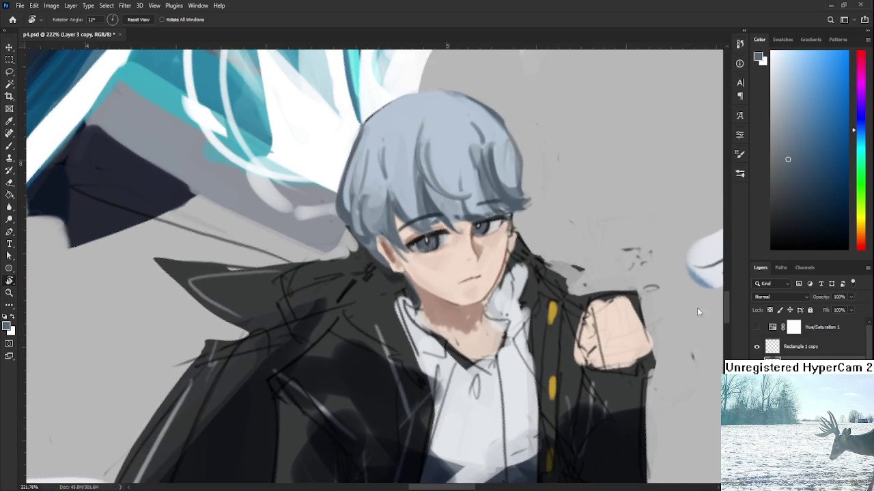
{"action": "scroll", "coordinate": [488, 368], "scroll_direction": "up", "scroll_amount": 1}
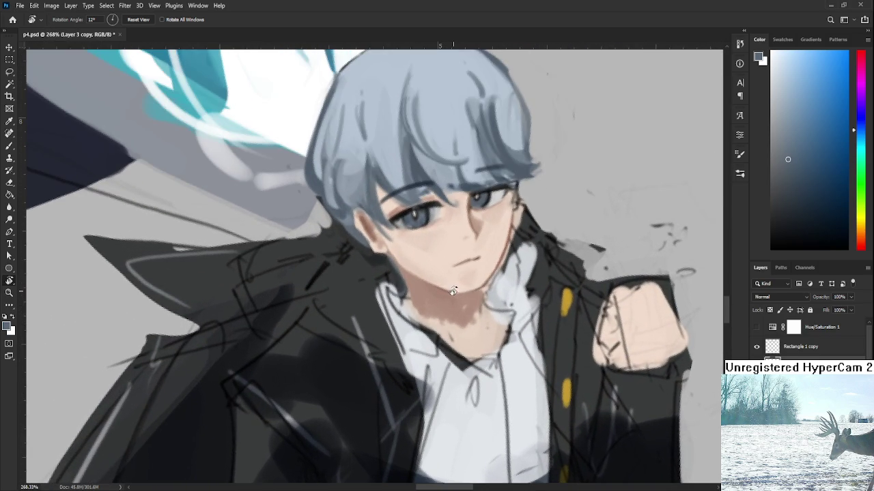
{"action": "scroll", "coordinate": [425, 356], "scroll_direction": "up", "scroll_amount": 1}
{"action": "key", "text": "b"}
Sample face and neck skin tones and pick a darker reddish-brown for shading
{"action": "left_click", "coordinate": [417, 359], "text": "alt"}
{"action": "left_click", "coordinate": [439, 332], "text": "alt"}
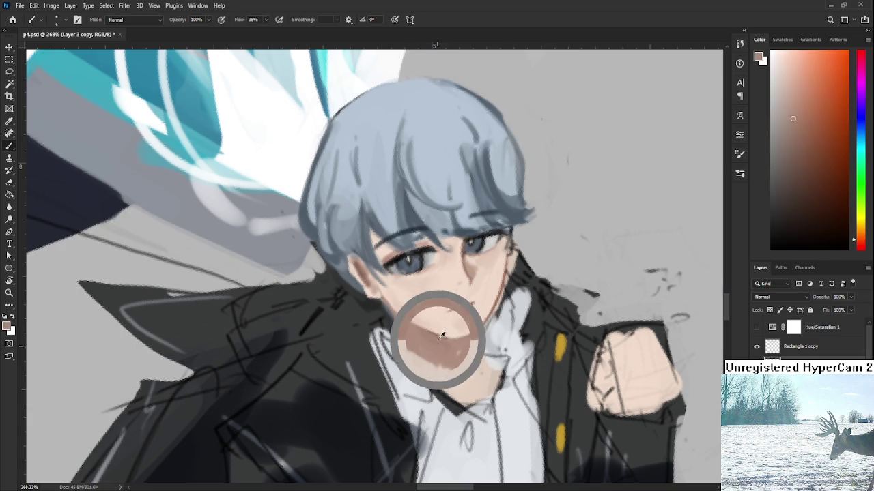
{"action": "left_click_drag", "start_coordinate": [809, 135], "coordinate": [819, 148]}
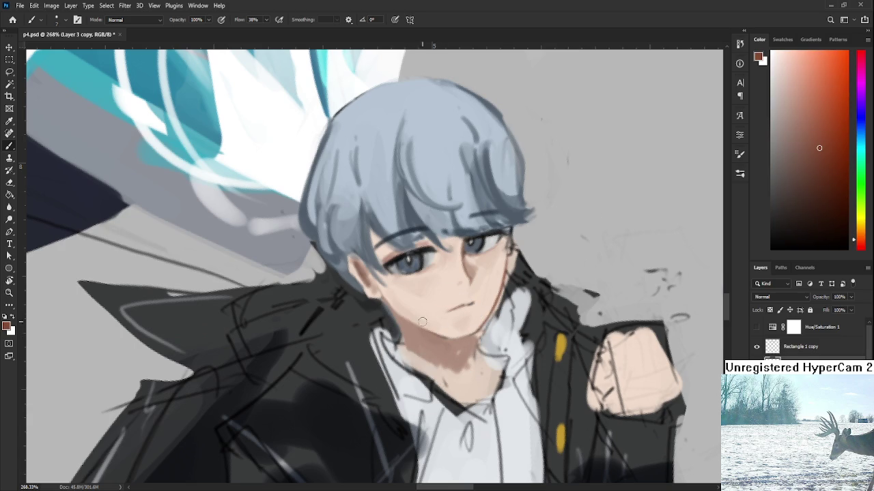
{"action": "key", "text": "bracketright"}
{"action": "left_click", "coordinate": [435, 339], "text": "alt"}
{"action": "left_click_drag", "start_coordinate": [434, 339], "coordinate": [444, 350]}
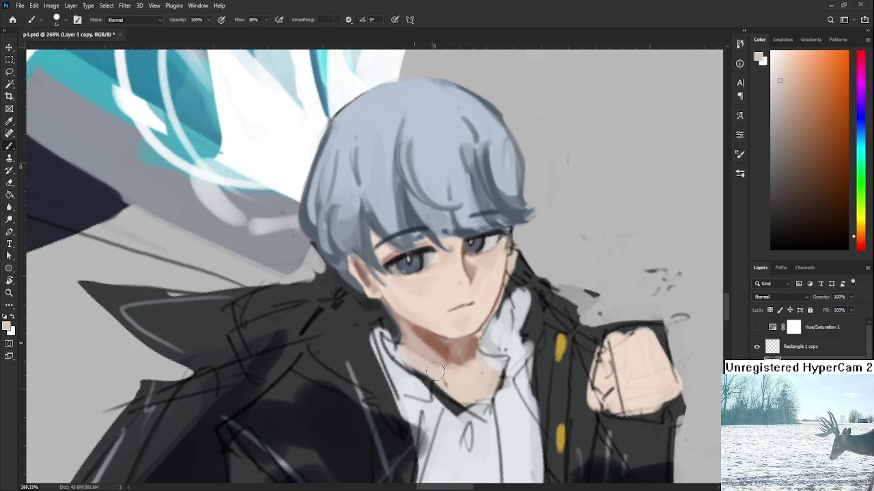
{"action": "left_click", "coordinate": [434, 344], "text": "alt"}
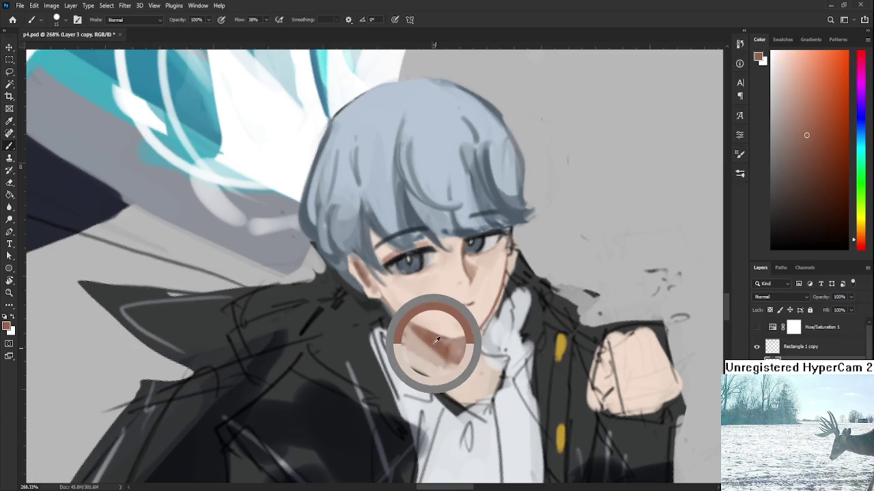
{"action": "left_click", "coordinate": [461, 369], "text": "alt"}
{"action": "left_click", "coordinate": [463, 341], "text": "alt"}
{"action": "left_click", "coordinate": [480, 344], "text": "alt"}
{"action": "left_click", "coordinate": [467, 371], "text": "alt"}
{"action": "left_click", "coordinate": [437, 351], "text": "alt"}
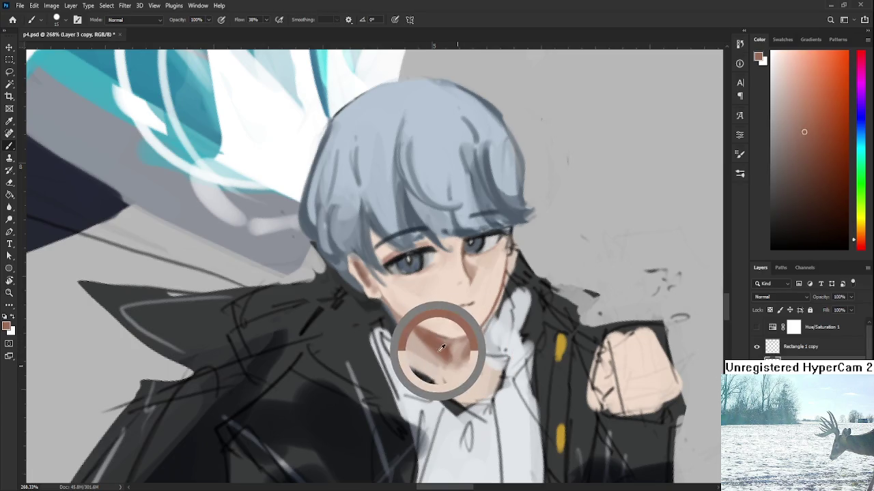
Paint darker brown shading across the neck below the chin, blending in peach skin tones
{"action": "key", "text": "bracketleft"}
{"action": "key", "text": "bracketleft"}
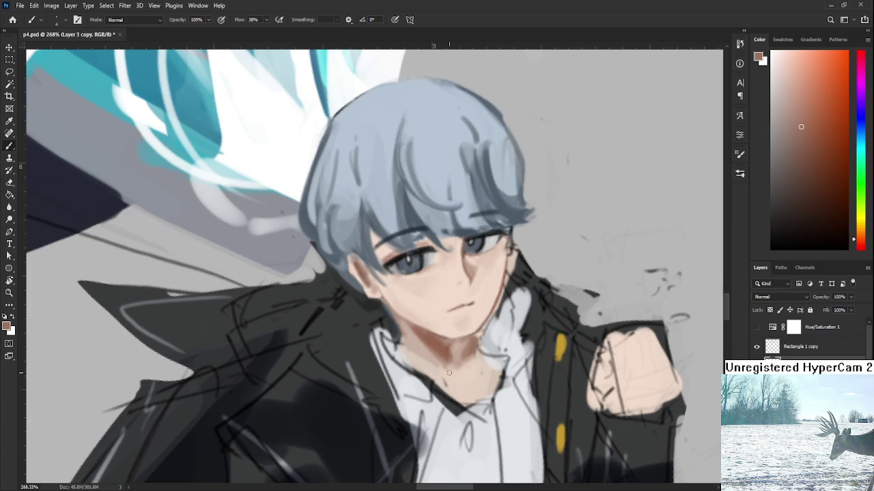
{"action": "mouse_move", "coordinate": [450, 389]}
{"action": "left_mouse_down"}
{"action": "mouse_move", "coordinate": [455, 402]}
{"action": "mouse_move", "coordinate": [468, 390]}
{"action": "left_mouse_up"}
{"action": "left_click", "coordinate": [459, 379], "text": "alt"}
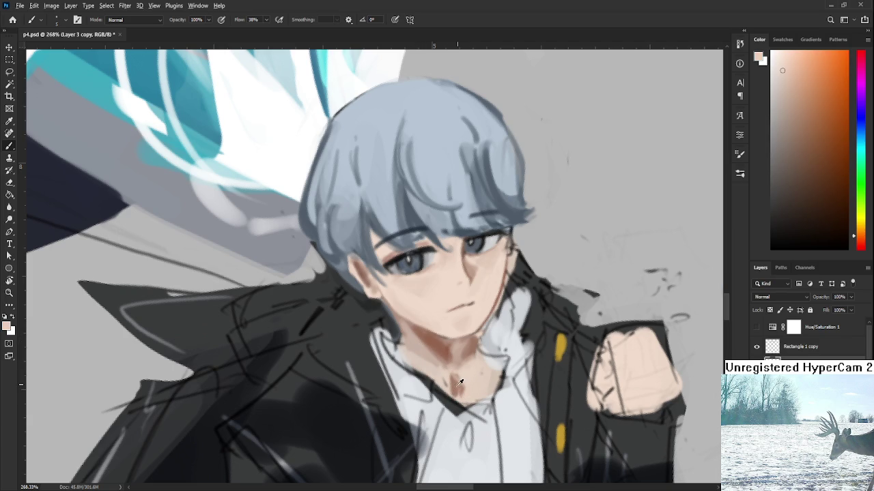
{"action": "left_click", "coordinate": [458, 379], "text": "alt"}
{"action": "left_click", "coordinate": [462, 374], "text": "alt"}
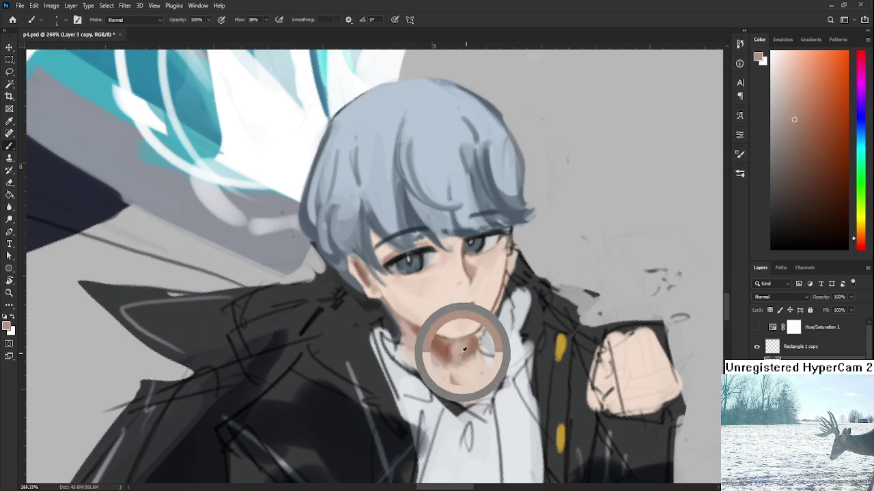
{"action": "left_click", "coordinate": [468, 351], "text": "alt"}
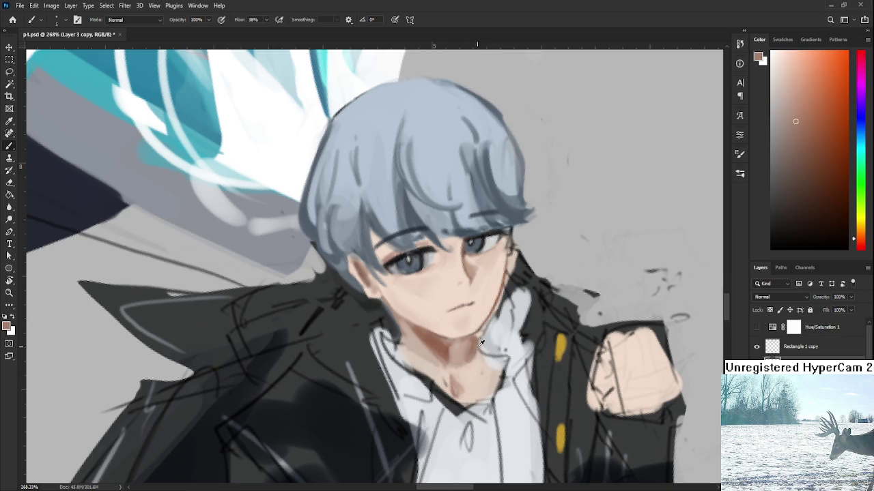
{"action": "left_click", "coordinate": [436, 364], "text": "alt"}
{"action": "left_click", "coordinate": [442, 353], "text": "alt"}
{"action": "left_click_drag", "start_coordinate": [462, 352], "coordinate": [442, 366]}
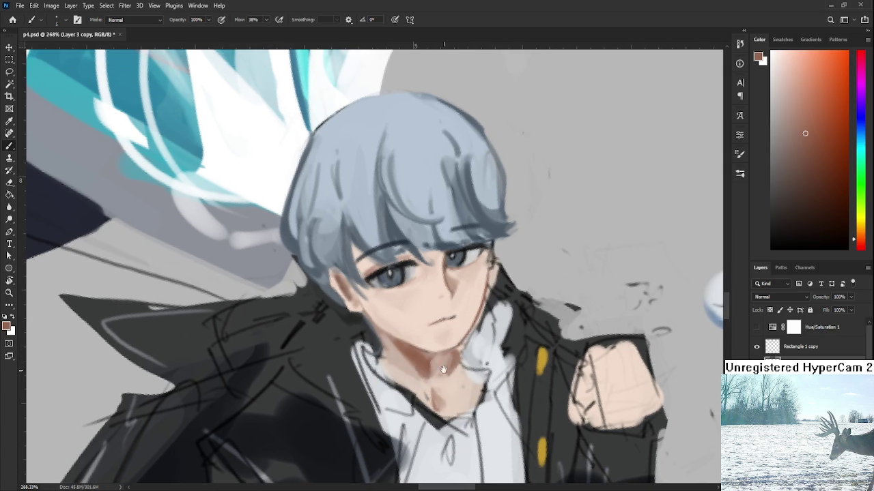
Sample lighter and darker neck skin tones, then brighten the shirt collar with near-white
{"action": "scroll", "coordinate": [442, 369], "scroll_direction": "down", "scroll_amount": 5}
{"action": "scroll", "coordinate": [442, 368], "scroll_direction": "down", "scroll_amount": 1}
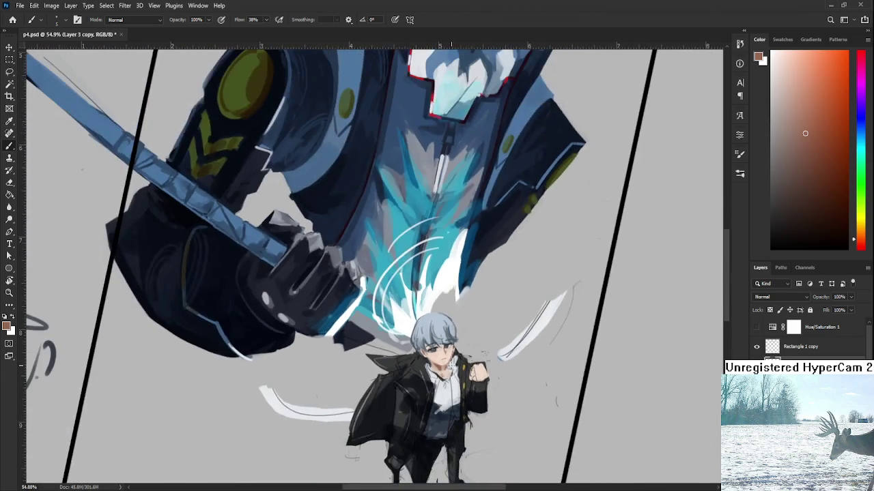
{"action": "scroll", "coordinate": [438, 372], "scroll_direction": "up", "scroll_amount": 5}
{"action": "scroll", "coordinate": [436, 374], "scroll_direction": "up", "scroll_amount": 2}
{"action": "scroll", "coordinate": [424, 330], "scroll_direction": "up", "scroll_amount": 2}
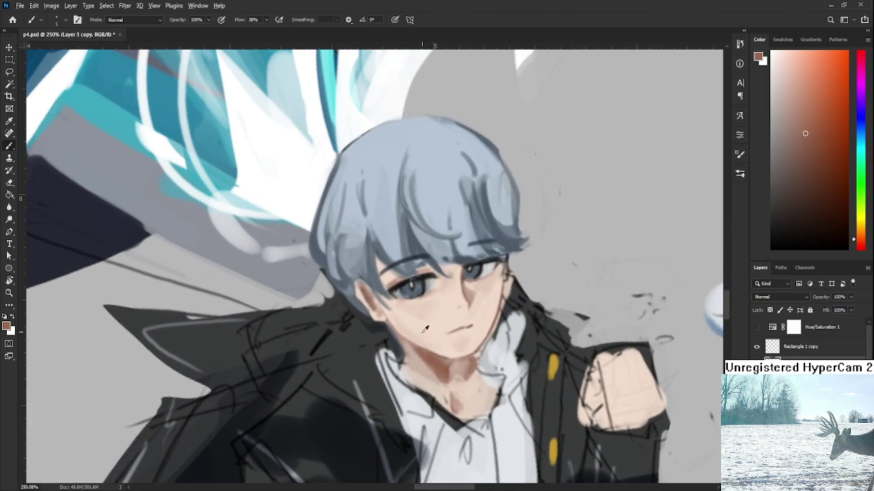
{"action": "left_click", "coordinate": [430, 357], "text": "alt"}
{"action": "left_click", "coordinate": [407, 359], "text": "alt"}
{"action": "left_click_drag", "start_coordinate": [458, 350], "coordinate": [427, 355]}
{"action": "left_click", "coordinate": [442, 363], "text": "alt"}
{"action": "left_click", "coordinate": [452, 385], "text": "alt"}
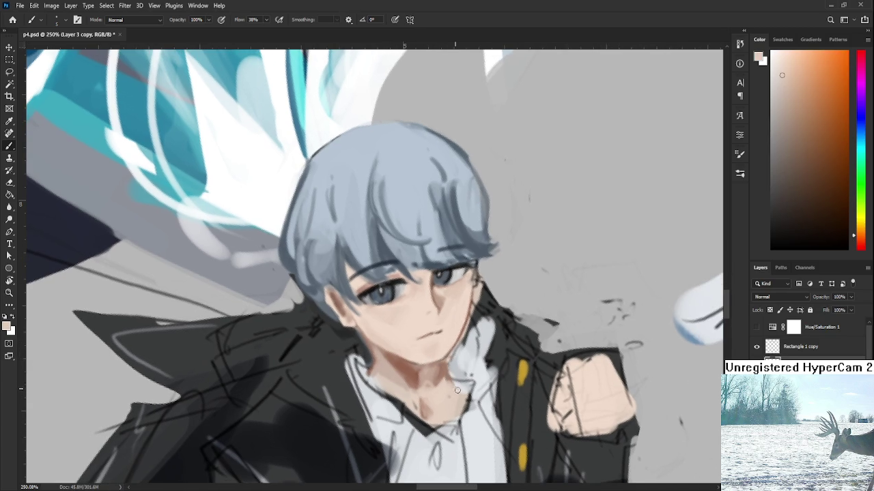
{"action": "left_click_drag", "start_coordinate": [475, 372], "coordinate": [453, 367]}
{"action": "left_click", "coordinate": [471, 353], "text": "alt"}
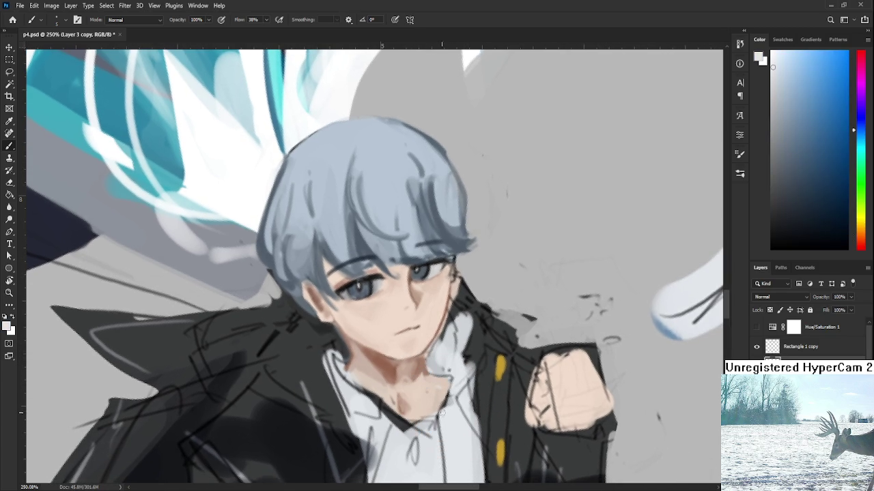
{"action": "left_click_drag", "start_coordinate": [444, 418], "coordinate": [448, 376]}
Deepen the shading over the neck and collar, then brush skin tone over the collar edge
{"action": "left_click", "coordinate": [421, 364], "text": "alt"}
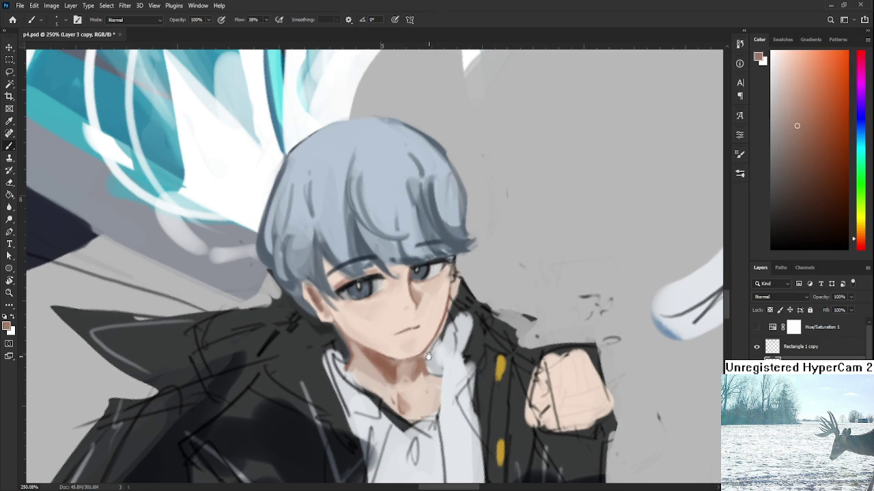
{"action": "scroll", "coordinate": [430, 368], "scroll_direction": "up", "scroll_amount": 1}
{"action": "left_click", "coordinate": [430, 367], "text": "alt"}
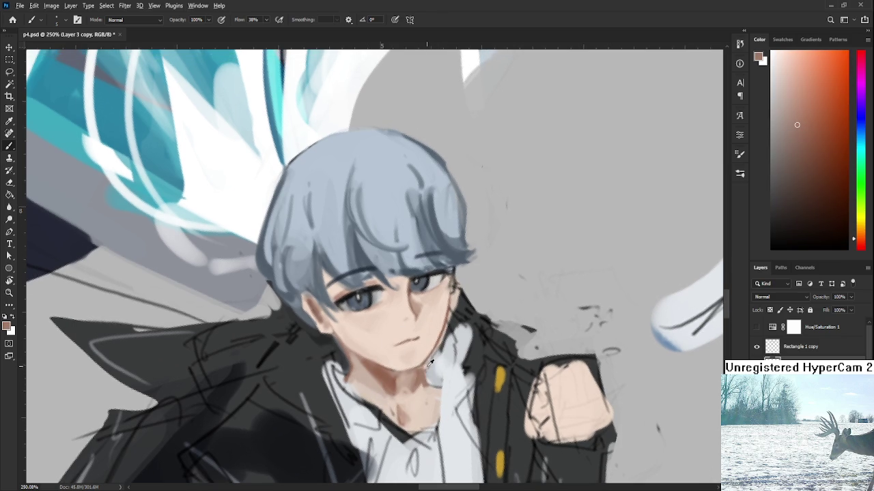
{"action": "left_click", "coordinate": [425, 369], "text": "alt"}
{"action": "left_click", "coordinate": [377, 370], "text": "alt"}
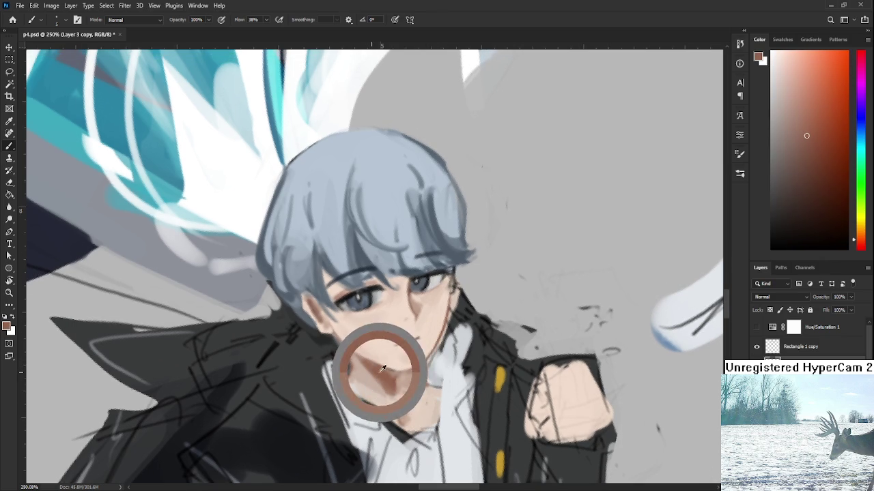
{"action": "mouse_move", "coordinate": [438, 372]}
{"action": "left_mouse_down"}
{"action": "mouse_move", "coordinate": [440, 388]}
{"action": "mouse_move", "coordinate": [431, 369]}
{"action": "mouse_move", "coordinate": [449, 381]}
{"action": "mouse_move", "coordinate": [439, 383]}
{"action": "mouse_move", "coordinate": [439, 341]}
{"action": "left_mouse_up"}
{"action": "left_click", "coordinate": [435, 386], "text": "alt"}
{"action": "left_click", "coordinate": [444, 356], "text": "alt"}
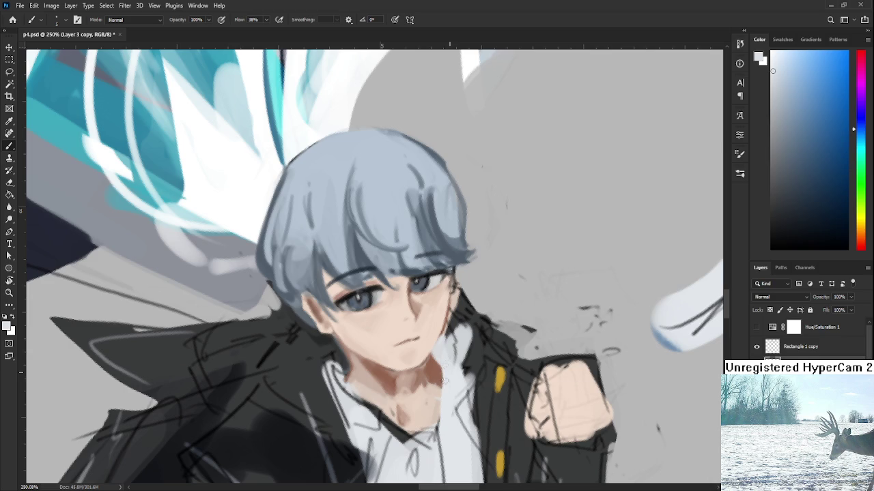
{"action": "scroll", "coordinate": [441, 395], "scroll_direction": "down", "scroll_amount": 5}
{"action": "scroll", "coordinate": [437, 375], "scroll_direction": "down", "scroll_amount": 2}
{"action": "scroll", "coordinate": [434, 362], "scroll_direction": "up", "scroll_amount": 2}
{"action": "scroll", "coordinate": [430, 350], "scroll_direction": "down", "scroll_amount": 2}
{"action": "scroll", "coordinate": [430, 350], "scroll_direction": "up", "scroll_amount": 3}
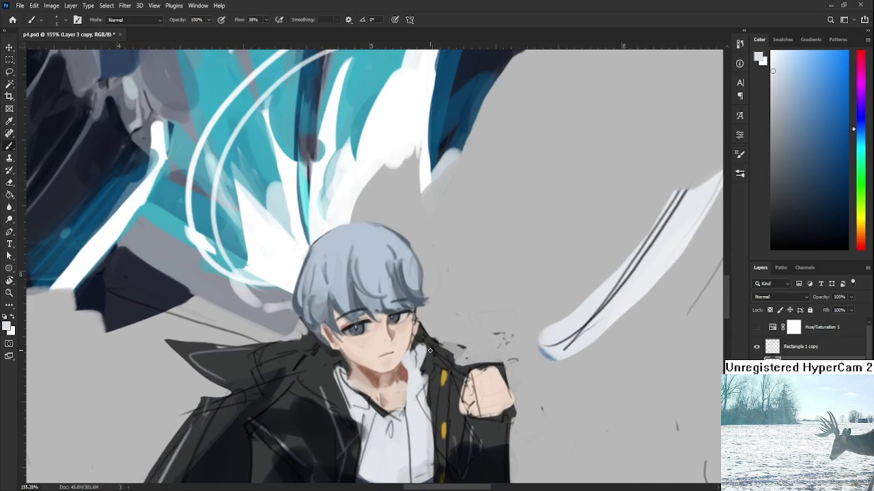
{"action": "scroll", "coordinate": [416, 369], "scroll_direction": "up", "scroll_amount": 2}
{"action": "scroll", "coordinate": [403, 382], "scroll_direction": "up", "scroll_amount": 2}
{"action": "left_click", "coordinate": [389, 396], "text": "alt"}
{"action": "mouse_move", "coordinate": [389, 396]}
{"action": "left_mouse_down"}
{"action": "mouse_move", "coordinate": [372, 380]}
{"action": "mouse_move", "coordinate": [412, 388]}
{"action": "left_mouse_up"}
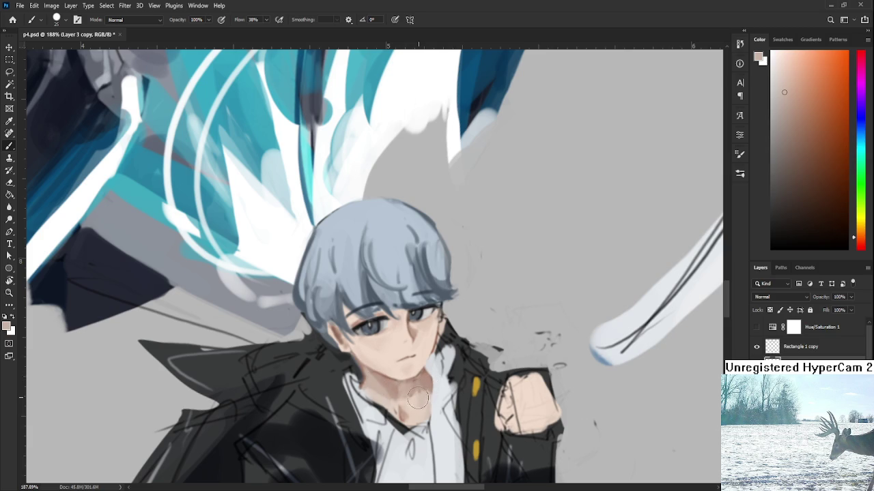
{"action": "left_click", "coordinate": [425, 395], "text": "alt"}
{"action": "scroll", "coordinate": [418, 379], "scroll_direction": "up", "scroll_amount": 2}
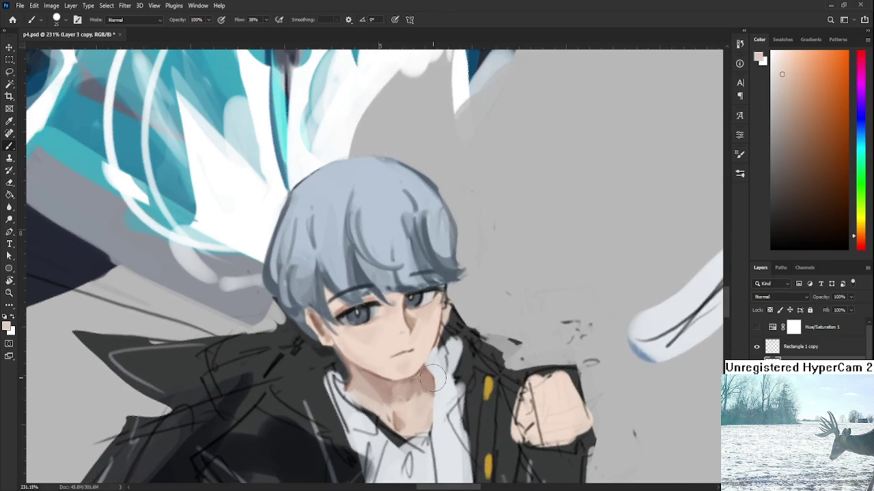
{"action": "left_click", "coordinate": [408, 392], "text": "alt"}
{"action": "left_click", "coordinate": [409, 413], "text": "alt"}
{"action": "left_click", "coordinate": [425, 372], "text": "alt"}
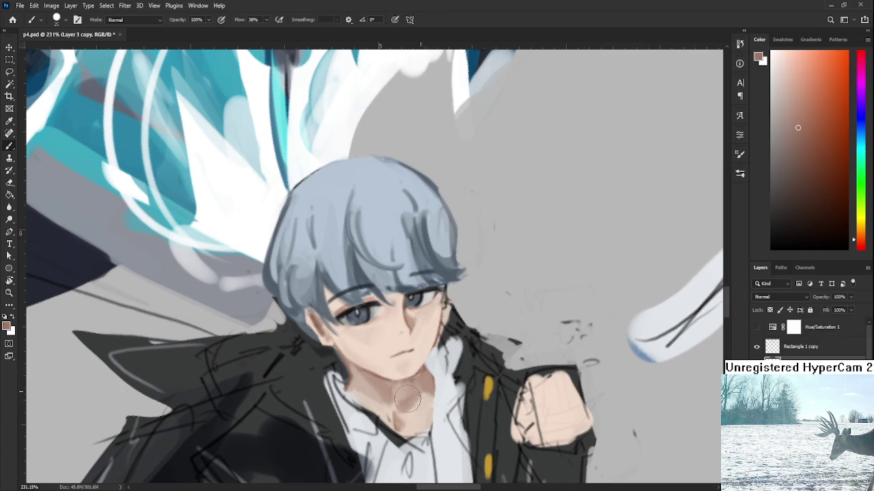
{"action": "mouse_move", "coordinate": [439, 379]}
{"action": "left_mouse_down"}
{"action": "mouse_move", "coordinate": [446, 353]}
{"action": "mouse_move", "coordinate": [402, 332]}
{"action": "left_mouse_up"}
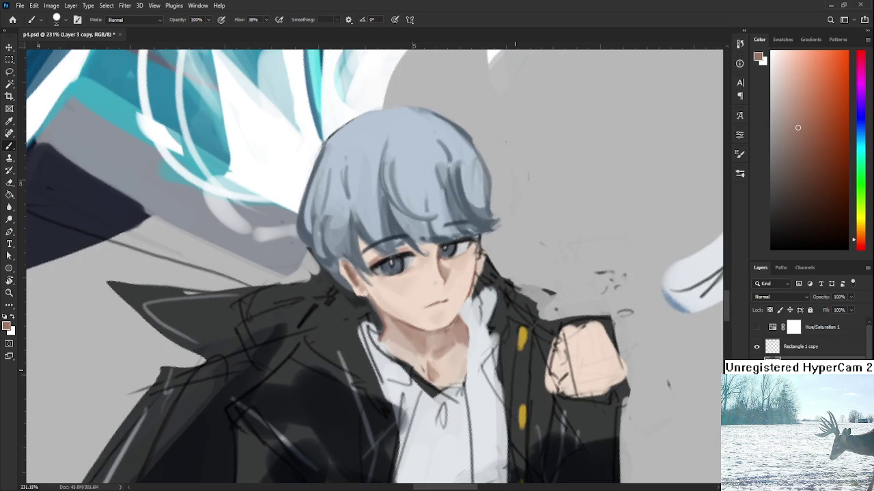
{"action": "scroll", "coordinate": [466, 344], "scroll_direction": "down", "scroll_amount": 3}
Tilt the canvas view about 4 degrees and zoom in on the face and collar
{"action": "scroll", "coordinate": [478, 338], "scroll_direction": "down", "scroll_amount": 3}
{"action": "scroll", "coordinate": [505, 334], "scroll_direction": "down", "scroll_amount": 2}
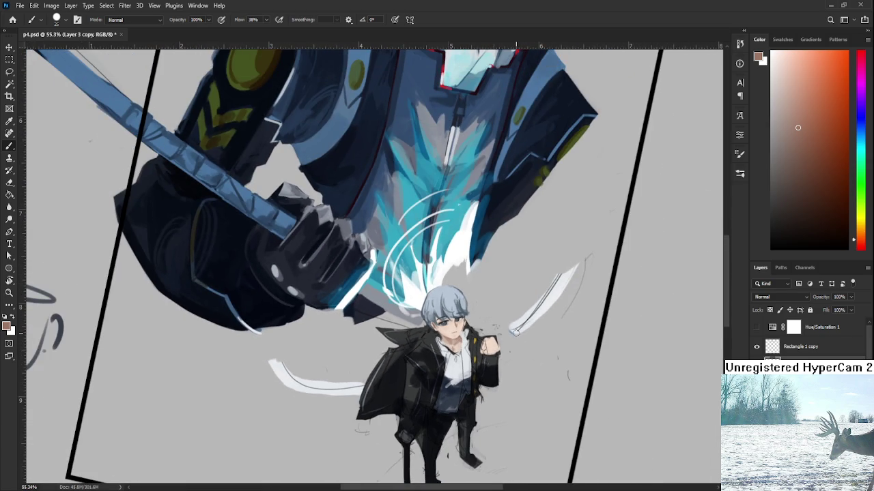
{"action": "scroll", "coordinate": [516, 333], "scroll_direction": "up", "scroll_amount": 3}
{"action": "scroll", "coordinate": [503, 330], "scroll_direction": "down", "scroll_amount": 3}
{"action": "key", "text": "r"}
{"action": "left_click_drag", "start_coordinate": [467, 326], "coordinate": [444, 314]}
{"action": "scroll", "coordinate": [444, 314], "scroll_direction": "up", "scroll_amount": 2}
{"action": "scroll", "coordinate": [441, 312], "scroll_direction": "up", "scroll_amount": 2}
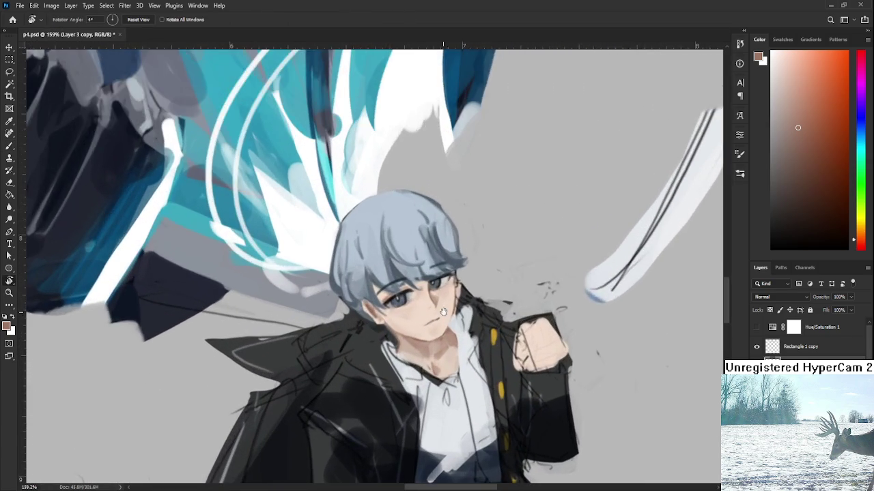
{"action": "scroll", "coordinate": [442, 313], "scroll_direction": "up", "scroll_amount": 1}
{"action": "scroll", "coordinate": [445, 318], "scroll_direction": "up", "scroll_amount": 1}
{"action": "scroll", "coordinate": [450, 328], "scroll_direction": "up", "scroll_amount": 1}
{"action": "scroll", "coordinate": [456, 337], "scroll_direction": "up", "scroll_amount": 1}
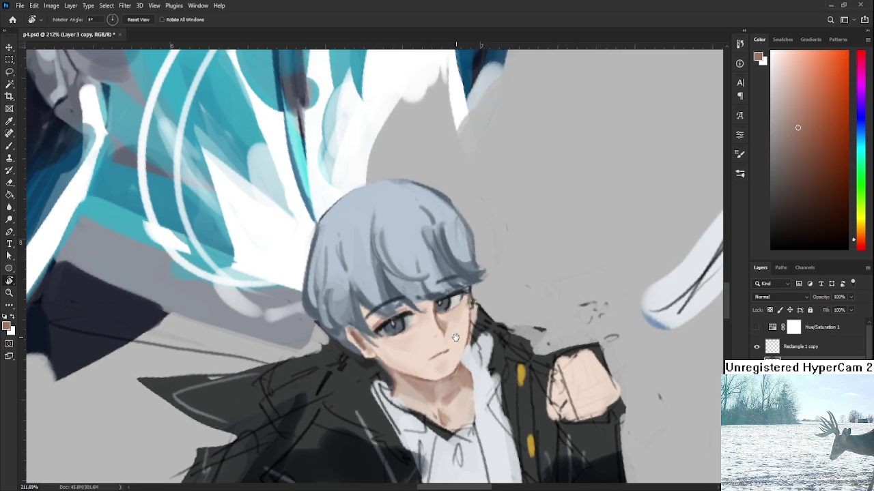
{"action": "left_click_drag", "start_coordinate": [455, 337], "coordinate": [458, 286]}
{"action": "key", "text": "b"}
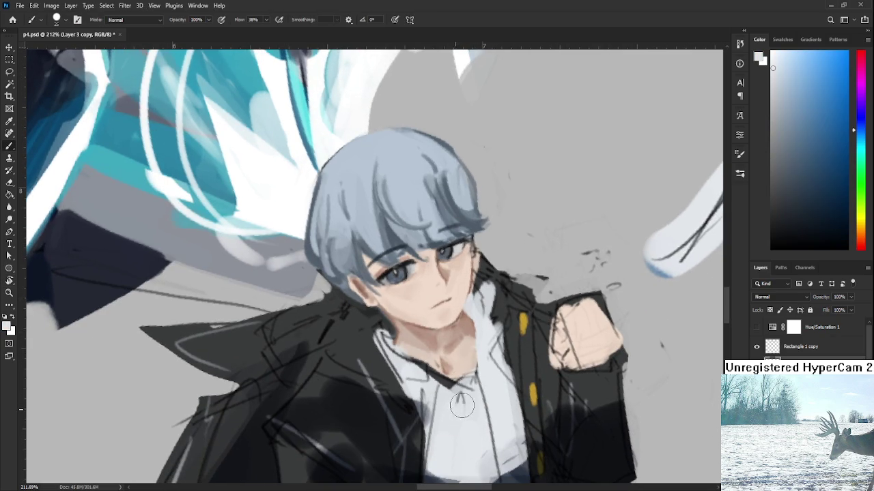
{"action": "scroll", "coordinate": [461, 396], "scroll_direction": "down", "scroll_amount": 2}
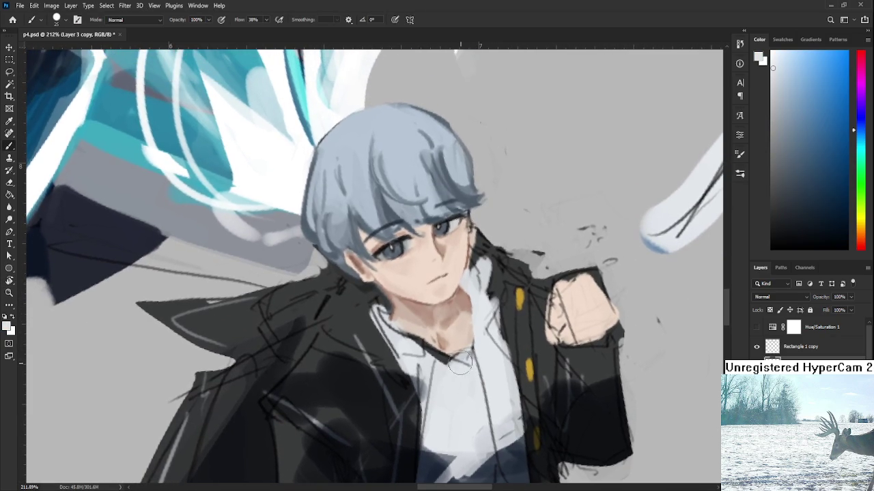
Add a dark edge line along the left collar and light strokes over collar and neck
{"action": "mouse_move", "coordinate": [418, 359]}
{"action": "left_mouse_down"}
{"action": "mouse_move", "coordinate": [408, 345]}
{"action": "mouse_move", "coordinate": [433, 347]}
{"action": "left_mouse_up"}
{"action": "key", "text": "bracketleft"}
{"action": "left_click", "coordinate": [417, 341], "text": "alt"}
{"action": "mouse_move", "coordinate": [374, 306]}
{"action": "left_mouse_down"}
{"action": "mouse_move", "coordinate": [419, 345]}
{"action": "mouse_move", "coordinate": [394, 338]}
{"action": "mouse_move", "coordinate": [417, 395]}
{"action": "left_mouse_up"}
{"action": "left_click", "coordinate": [419, 357], "text": "alt"}
{"action": "left_click", "coordinate": [426, 370], "text": "alt"}
{"action": "left_click", "coordinate": [442, 420], "text": "alt"}
{"action": "mouse_move", "coordinate": [422, 357]}
{"action": "left_mouse_down"}
{"action": "mouse_move", "coordinate": [421, 393]}
{"action": "mouse_move", "coordinate": [414, 347]}
{"action": "mouse_move", "coordinate": [426, 383]}
{"action": "left_mouse_up"}
Paint grey shadow and near-white highlights over the collar and shirt below the neck
{"action": "left_click", "coordinate": [420, 400], "text": "alt"}
{"action": "left_click", "coordinate": [430, 399], "text": "alt"}
{"action": "left_click_drag", "start_coordinate": [411, 341], "coordinate": [417, 397]}
{"action": "left_click", "coordinate": [436, 373], "text": "alt"}
{"action": "mouse_move", "coordinate": [413, 363]}
{"action": "left_mouse_down"}
{"action": "mouse_move", "coordinate": [434, 377]}
{"action": "mouse_move", "coordinate": [418, 357]}
{"action": "mouse_move", "coordinate": [423, 437]}
{"action": "left_mouse_up"}
{"action": "left_click", "coordinate": [438, 397], "text": "alt"}
{"action": "left_click", "coordinate": [441, 385], "text": "alt"}
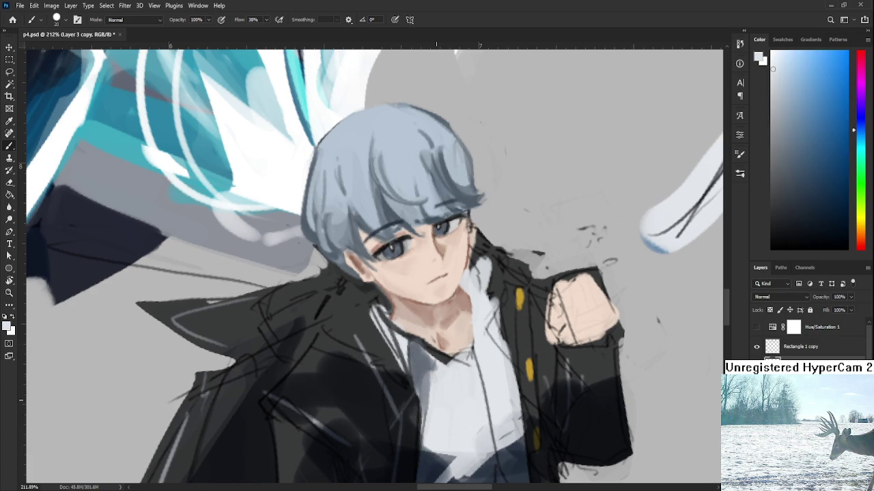
{"action": "scroll", "coordinate": [430, 374], "scroll_direction": "down", "scroll_amount": 3}
{"action": "scroll", "coordinate": [430, 374], "scroll_direction": "down", "scroll_amount": 2}
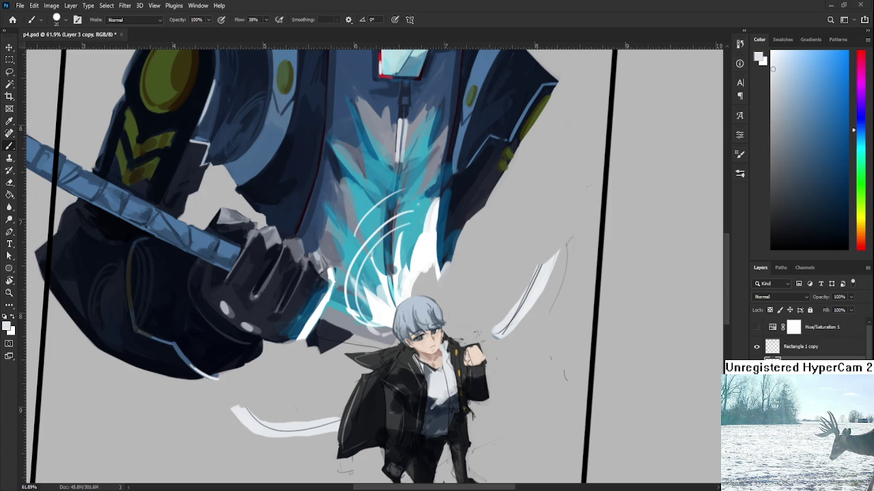
Zoom in on the boy's face and collar and sample the neck skin tone
{"action": "scroll", "coordinate": [423, 341], "scroll_direction": "up", "scroll_amount": 5}
{"action": "left_click_drag", "start_coordinate": [369, 391], "coordinate": [428, 309]}
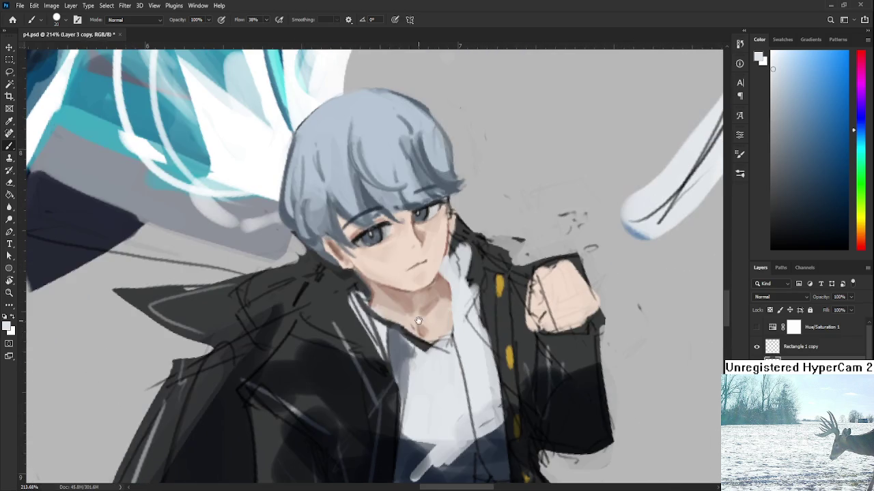
{"action": "left_click", "coordinate": [428, 381], "text": "alt"}
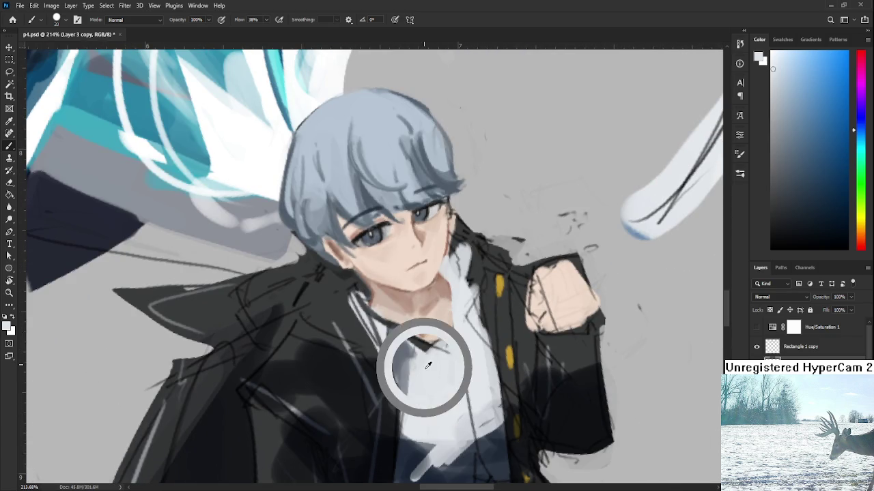
{"action": "mouse_move", "coordinate": [440, 323]}
{"action": "left_mouse_down"}
{"action": "mouse_move", "coordinate": [461, 378]}
{"action": "mouse_move", "coordinate": [441, 357]}
{"action": "left_mouse_up"}
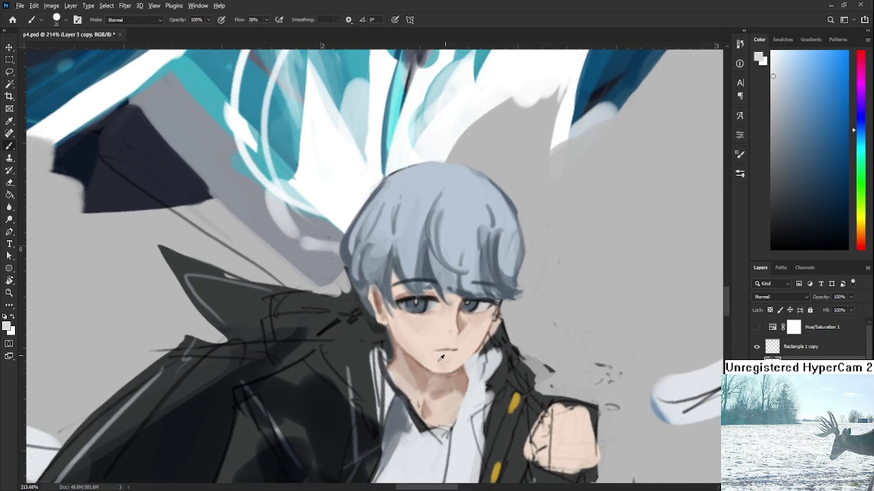
{"action": "left_click", "coordinate": [441, 357], "text": "alt"}
{"action": "key", "text": "r"}
{"action": "left_click_drag", "start_coordinate": [441, 358], "coordinate": [462, 381]}
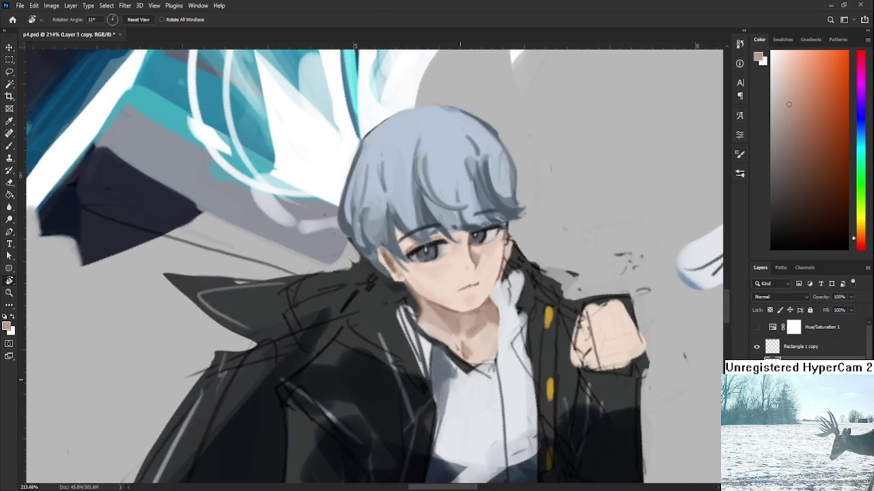
Rotate the canvas view to 23° and reset the brush colour to white
{"action": "scroll", "coordinate": [460, 381], "scroll_direction": "down", "scroll_amount": 5}
{"action": "scroll", "coordinate": [454, 372], "scroll_direction": "up", "scroll_amount": 2}
{"action": "scroll", "coordinate": [449, 367], "scroll_direction": "up", "scroll_amount": 2}
{"action": "scroll", "coordinate": [449, 366], "scroll_direction": "up", "scroll_amount": 1}
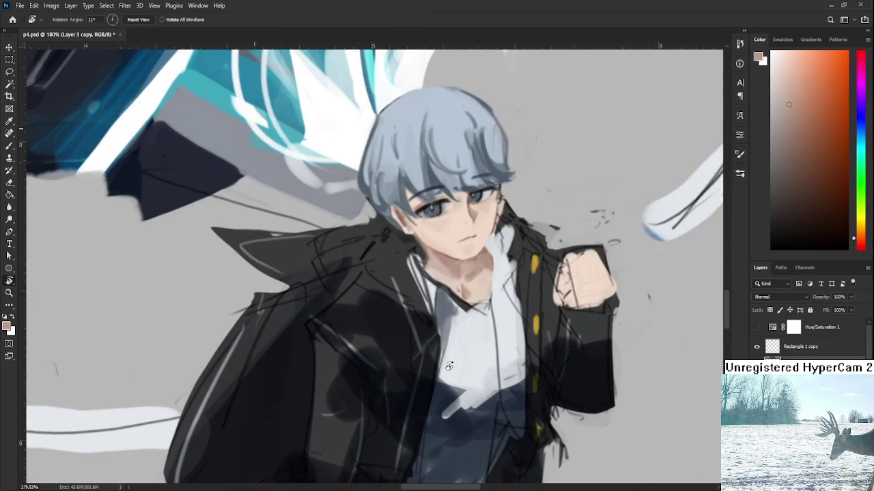
{"action": "mouse_move", "coordinate": [443, 361]}
{"action": "left_mouse_down"}
{"action": "mouse_move", "coordinate": [424, 348]}
{"action": "mouse_move", "coordinate": [420, 369]}
{"action": "mouse_move", "coordinate": [470, 341]}
{"action": "mouse_move", "coordinate": [445, 335]}
{"action": "left_mouse_up"}
{"action": "key", "text": "b"}
{"action": "key", "text": "d"}
{"action": "key", "text": "x"}
Sample greys and near-white from the shirt, then the neck skin tone
{"action": "left_click", "coordinate": [421, 386], "text": "alt"}
{"action": "key", "text": "r"}
{"action": "key", "text": "b"}
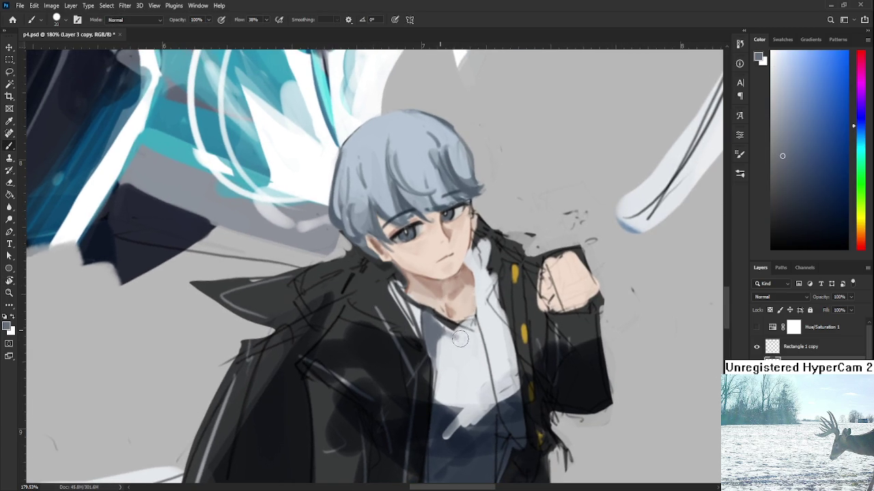
{"action": "left_click", "coordinate": [464, 342], "text": "alt"}
{"action": "left_click", "coordinate": [464, 359], "text": "alt"}
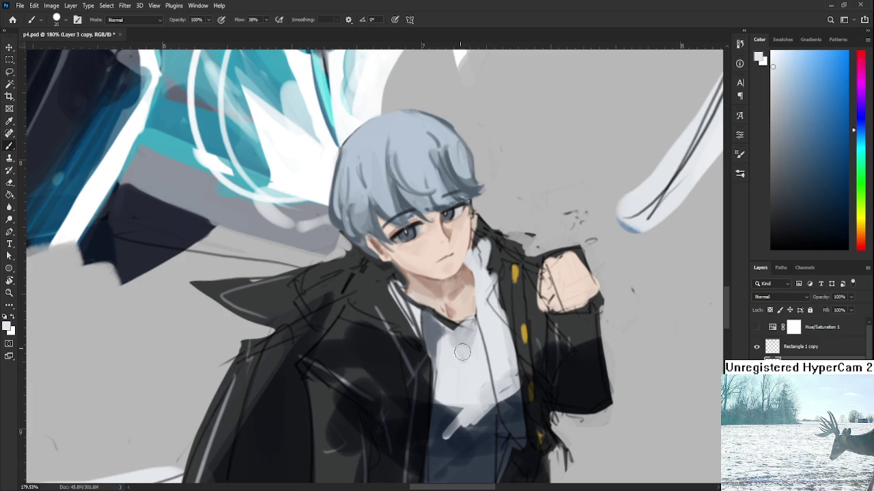
{"action": "left_click", "coordinate": [467, 332], "text": "alt"}
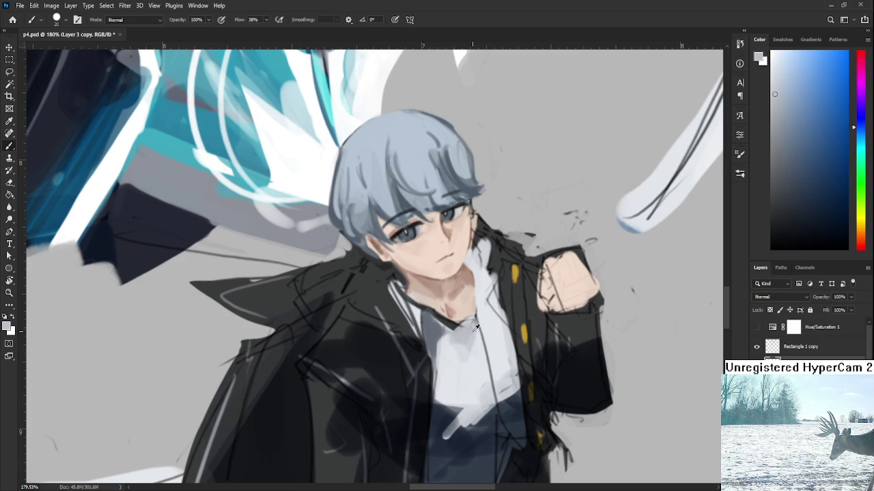
{"action": "left_click", "coordinate": [474, 311], "text": "alt"}
Shrink the brush and resample neck and shirt colours at a new view angle
{"action": "key", "text": "bracketleft"}
{"action": "key", "text": "bracketleft"}
{"action": "left_click", "coordinate": [458, 307], "text": "alt"}
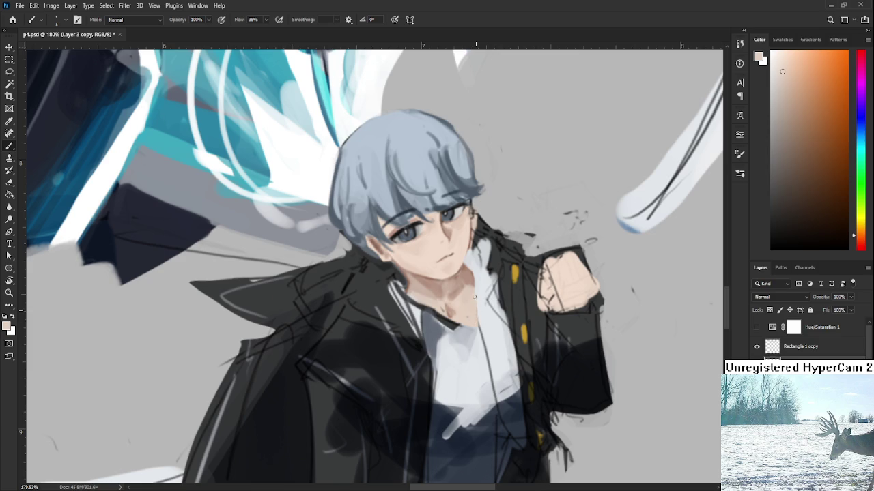
{"action": "left_click", "coordinate": [462, 334], "text": "alt"}
{"action": "mouse_move", "coordinate": [471, 324]}
{"action": "left_mouse_down"}
{"action": "mouse_move", "coordinate": [404, 338]}
{"action": "mouse_move", "coordinate": [420, 348]}
{"action": "mouse_move", "coordinate": [415, 307]}
{"action": "left_mouse_up"}
{"action": "left_click", "coordinate": [401, 323], "text": "alt"}
{"action": "key", "text": "b"}
{"action": "left_click", "coordinate": [420, 338], "text": "alt"}
{"action": "left_click", "coordinate": [432, 318], "text": "alt"}
Paint a dark blue-grey line along the shirt collar edge
{"action": "left_click", "coordinate": [419, 307], "text": "alt"}
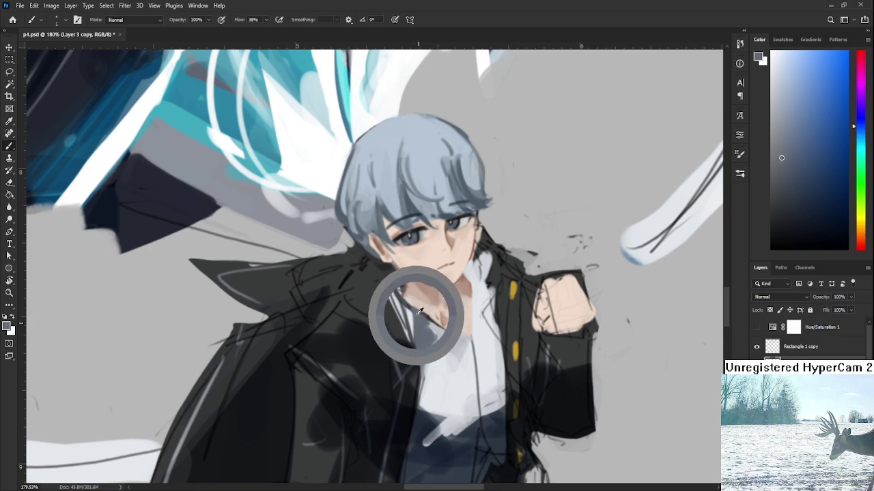
{"action": "left_click", "coordinate": [407, 308], "text": "alt"}
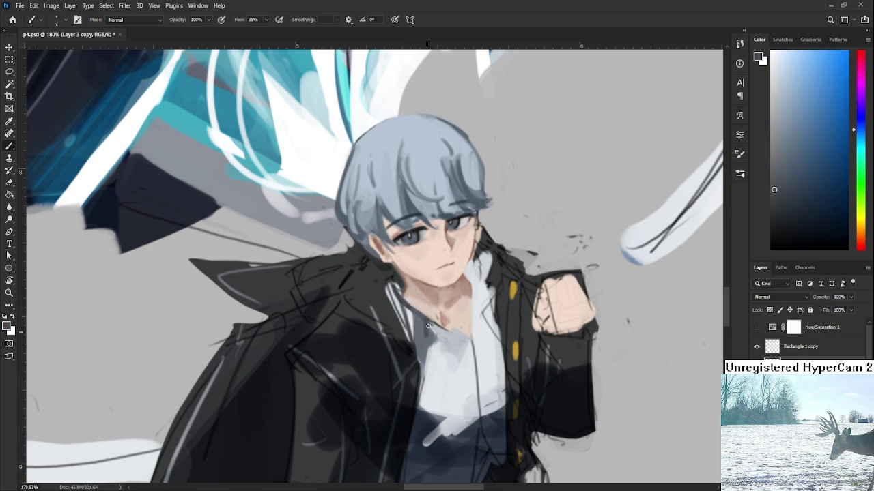
{"action": "left_click", "coordinate": [408, 356], "text": "alt"}
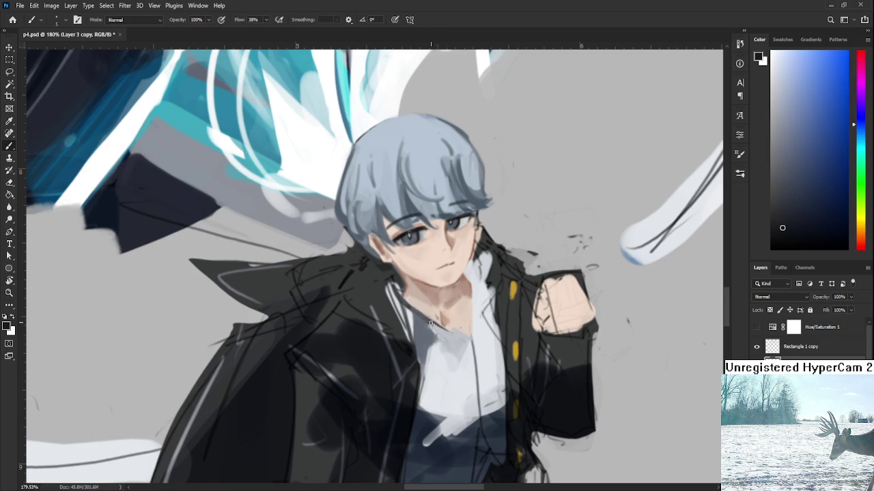
{"action": "mouse_move", "coordinate": [422, 327]}
{"action": "left_mouse_down"}
{"action": "mouse_move", "coordinate": [454, 334]}
{"action": "mouse_move", "coordinate": [424, 323]}
{"action": "left_mouse_up"}
Sample light shirt greys, tilt the view, and pick a darker collar tone
{"action": "left_click", "coordinate": [441, 329], "text": "alt"}
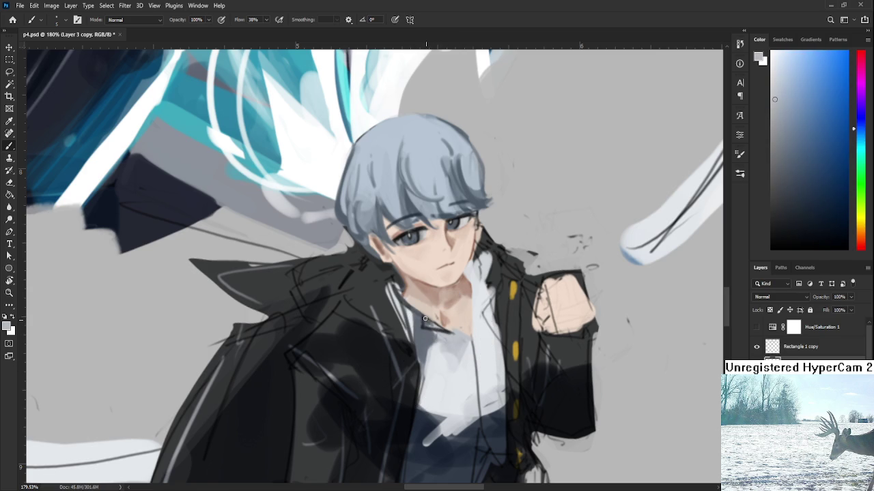
{"action": "left_click", "coordinate": [447, 333], "text": "alt"}
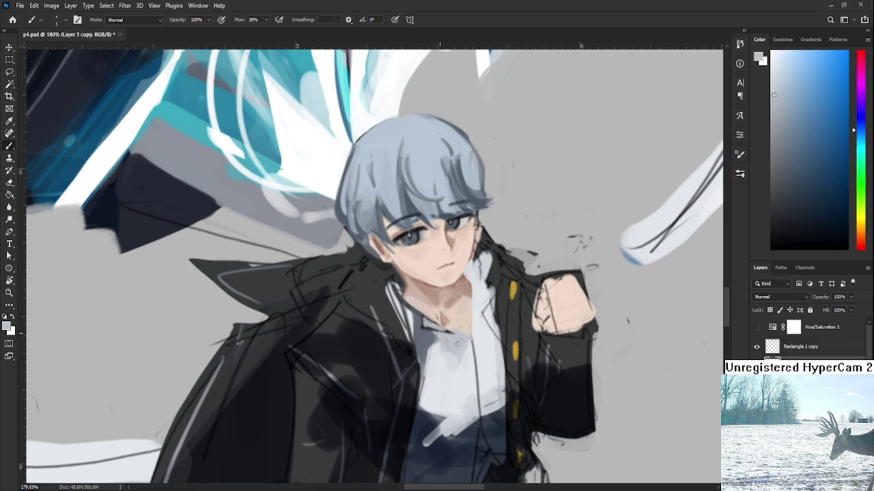
{"action": "key", "text": "h"}
{"action": "mouse_move", "coordinate": [461, 346]}
{"action": "left_mouse_down"}
{"action": "mouse_move", "coordinate": [425, 355]}
{"action": "mouse_move", "coordinate": [354, 325]}
{"action": "left_mouse_up"}
{"action": "key", "text": "r"}
{"action": "left_click", "coordinate": [354, 324], "text": "alt"}
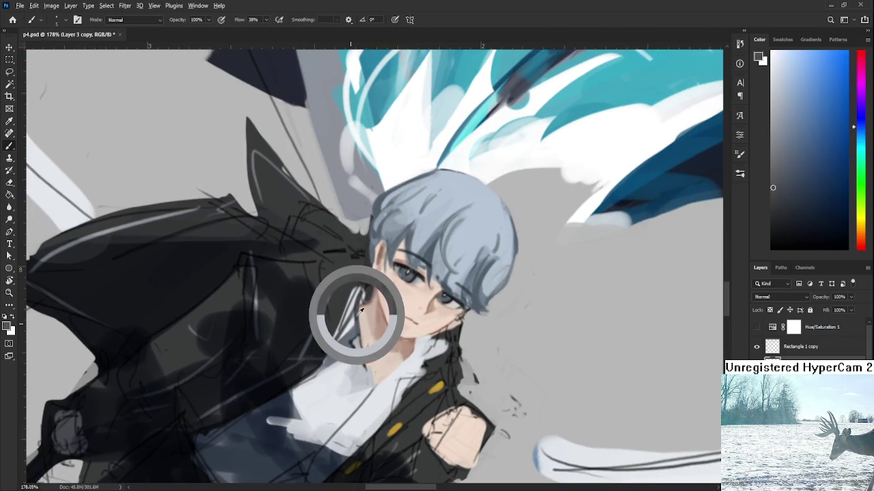
Paint a thin dark line along the shirt collar and tilt the view
{"action": "mouse_move", "coordinate": [357, 340]}
{"action": "left_mouse_down"}
{"action": "mouse_move", "coordinate": [366, 376]}
{"action": "mouse_move", "coordinate": [438, 353]}
{"action": "mouse_move", "coordinate": [406, 342]}
{"action": "left_mouse_up"}
{"action": "key", "text": "r"}
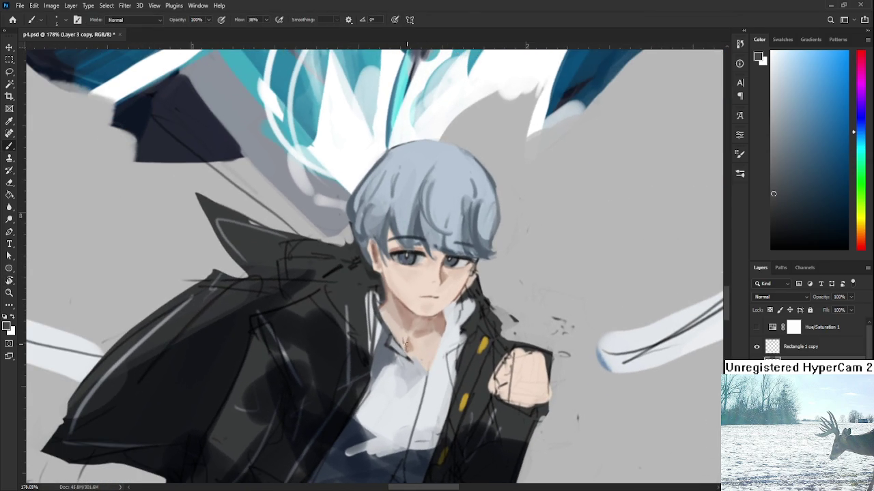
{"action": "key", "text": "r"}
{"action": "left_click_drag", "start_coordinate": [410, 346], "coordinate": [418, 345]}
Brighten the shirt collar with a near-white stroke
{"action": "left_click", "coordinate": [443, 354], "text": "alt"}
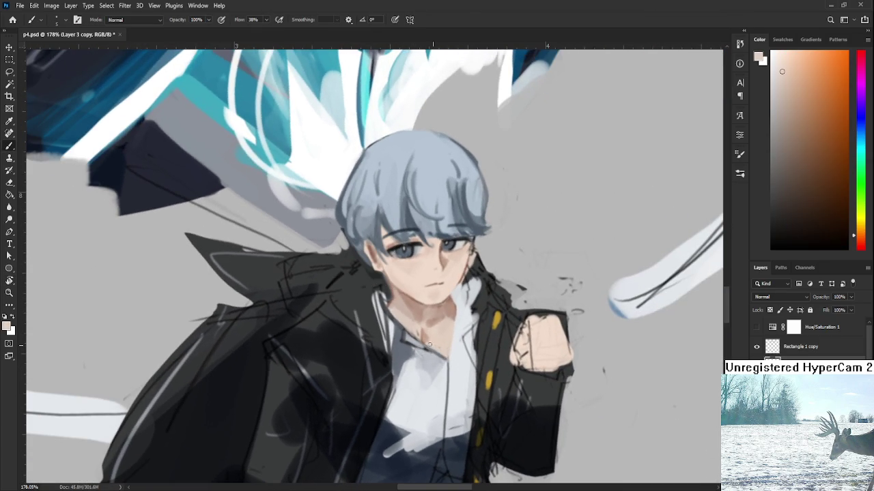
{"action": "left_click", "coordinate": [451, 349], "text": "alt"}
{"action": "left_click", "coordinate": [450, 339], "text": "alt"}
{"action": "left_click_drag", "start_coordinate": [451, 330], "coordinate": [430, 341]}
{"action": "left_click", "coordinate": [410, 369], "text": "alt"}
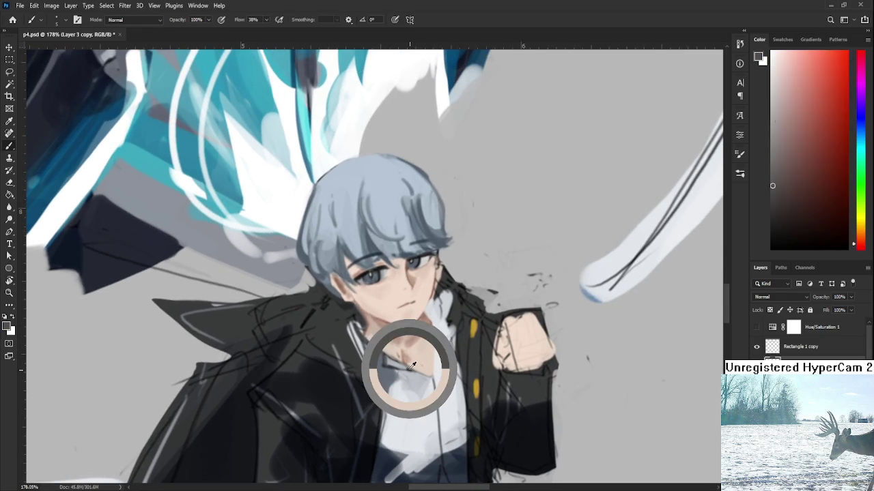
{"action": "left_click", "coordinate": [440, 329], "text": "alt"}
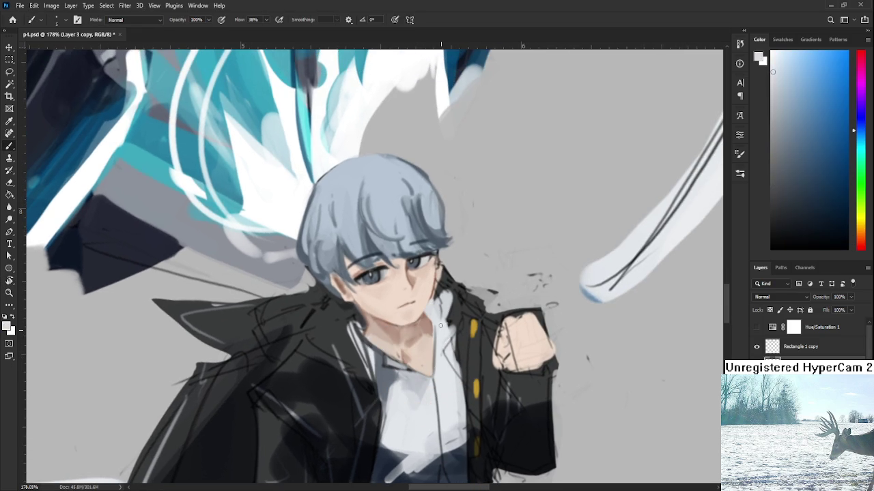
{"action": "left_click", "coordinate": [387, 360], "text": "alt"}
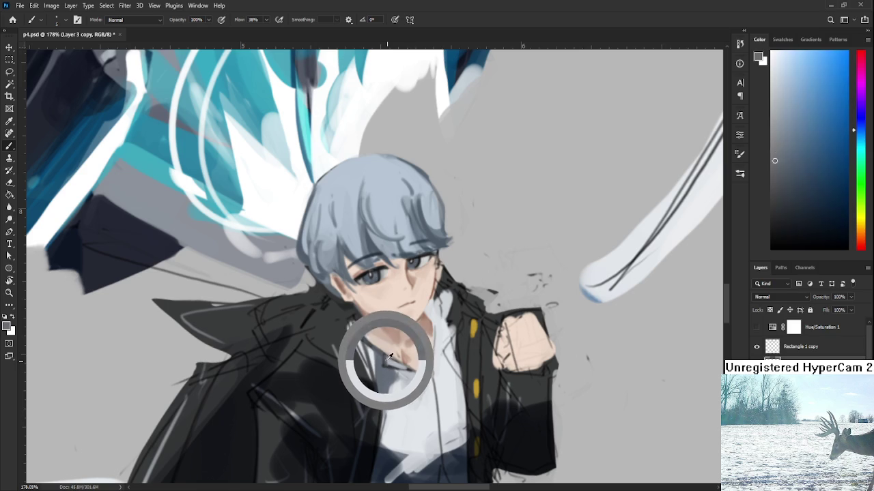
{"action": "left_click", "coordinate": [445, 335], "text": "alt"}
{"action": "left_click_drag", "start_coordinate": [436, 366], "coordinate": [439, 349]}
Refine collar highlights with dark grey and near-white samples, then zoom out to check
{"action": "scroll", "coordinate": [442, 336], "scroll_direction": "up", "scroll_amount": 1}
{"action": "scroll", "coordinate": [436, 333], "scroll_direction": "up", "scroll_amount": 1}
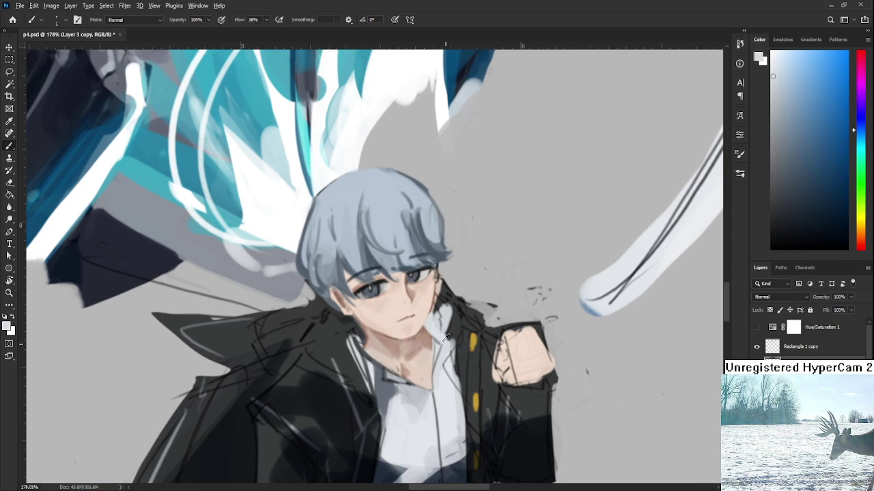
{"action": "left_click", "coordinate": [373, 372], "text": "alt"}
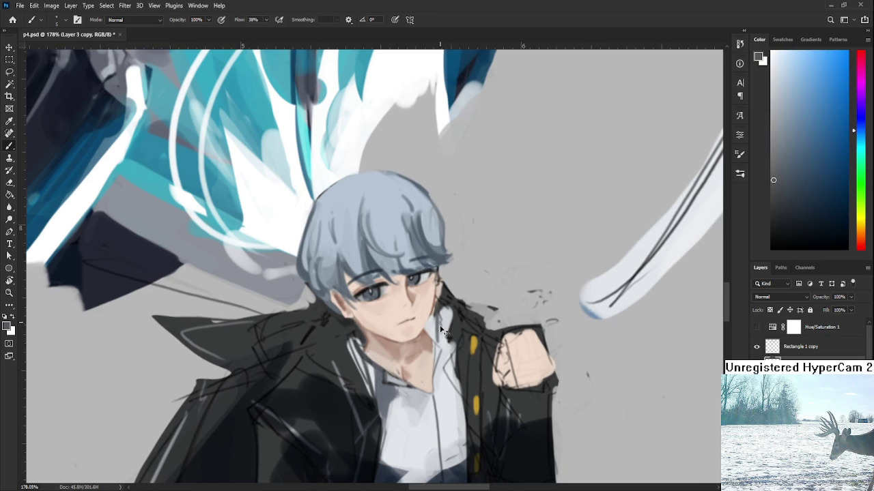
{"action": "left_click", "coordinate": [443, 322], "text": "alt"}
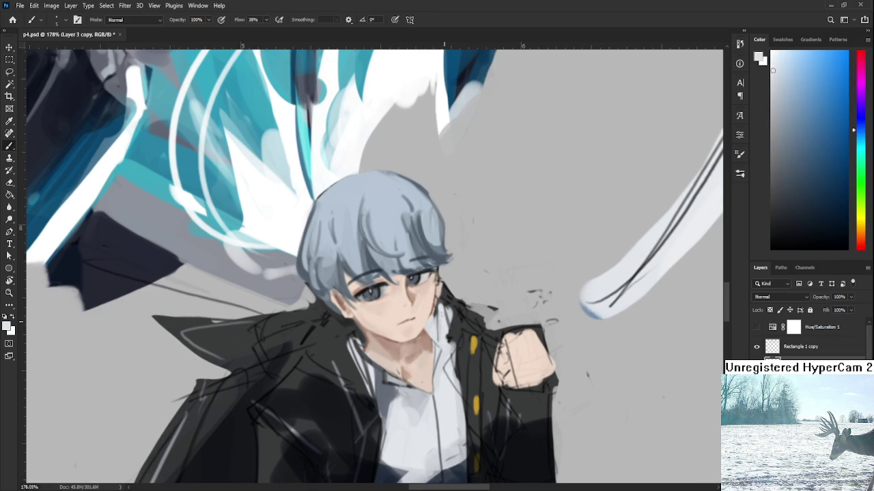
{"action": "left_click", "coordinate": [443, 300], "text": "alt"}
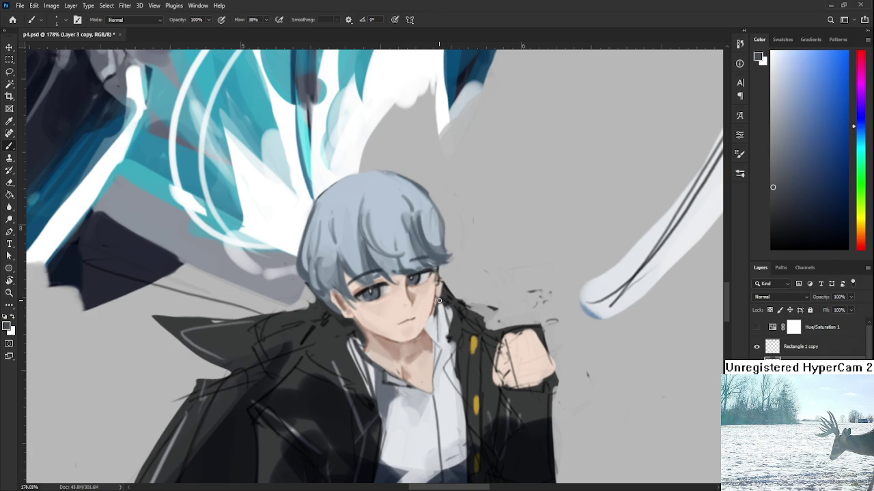
{"action": "left_click", "coordinate": [441, 301], "text": "alt"}
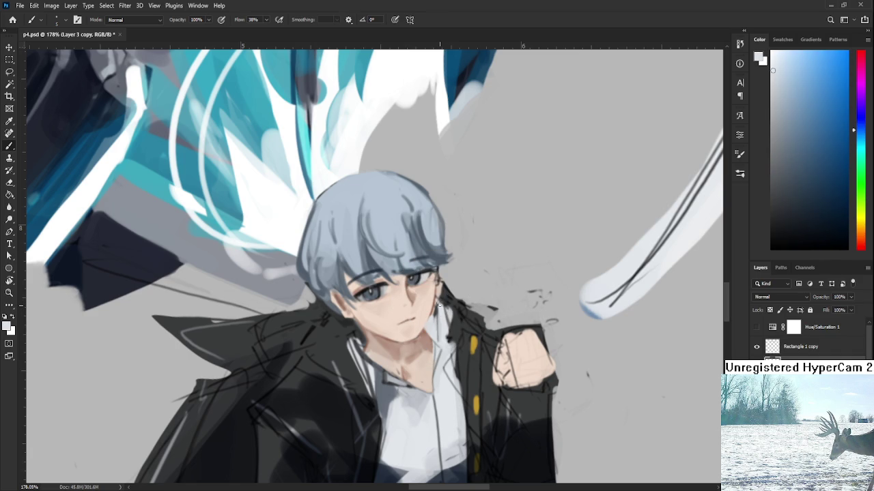
{"action": "left_click", "coordinate": [449, 339], "text": "alt"}
{"action": "left_click_drag", "start_coordinate": [457, 319], "coordinate": [476, 315]}
{"action": "scroll", "coordinate": [474, 321], "scroll_direction": "down", "scroll_amount": 3}
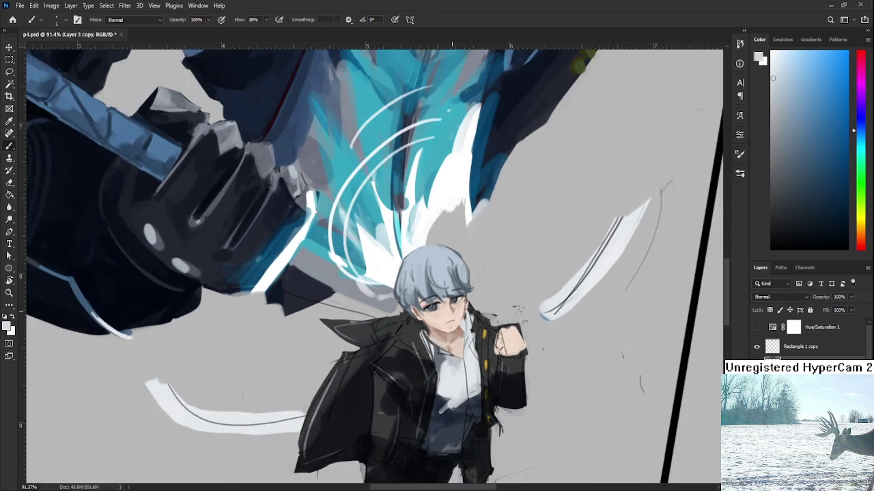
Try a dark edge along the white collar and undo it as too wide
{"action": "scroll", "coordinate": [474, 300], "scroll_direction": "up", "scroll_amount": 3}
{"action": "scroll", "coordinate": [474, 301], "scroll_direction": "up", "scroll_amount": 1}
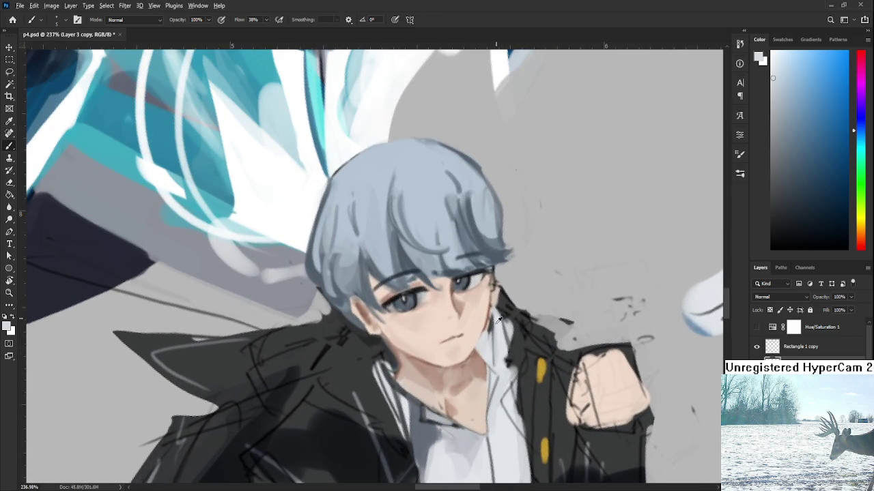
{"action": "left_click", "coordinate": [491, 351], "text": "alt"}
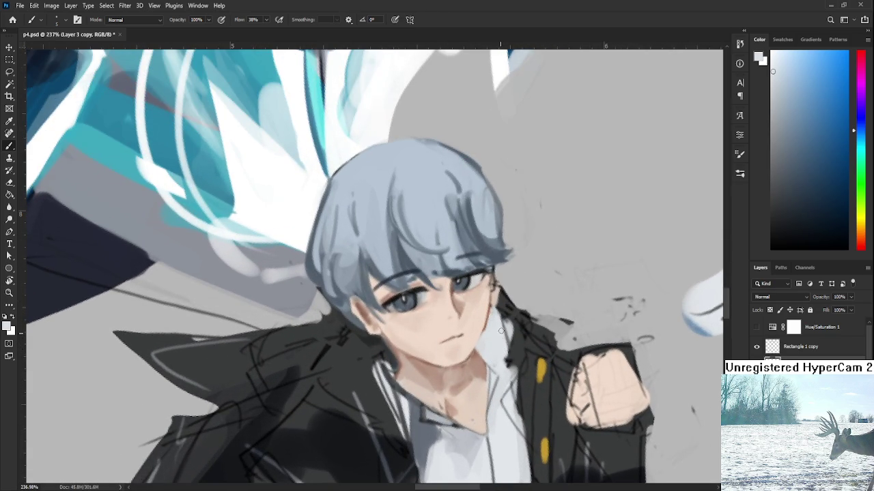
{"action": "left_click", "coordinate": [419, 396], "text": "alt"}
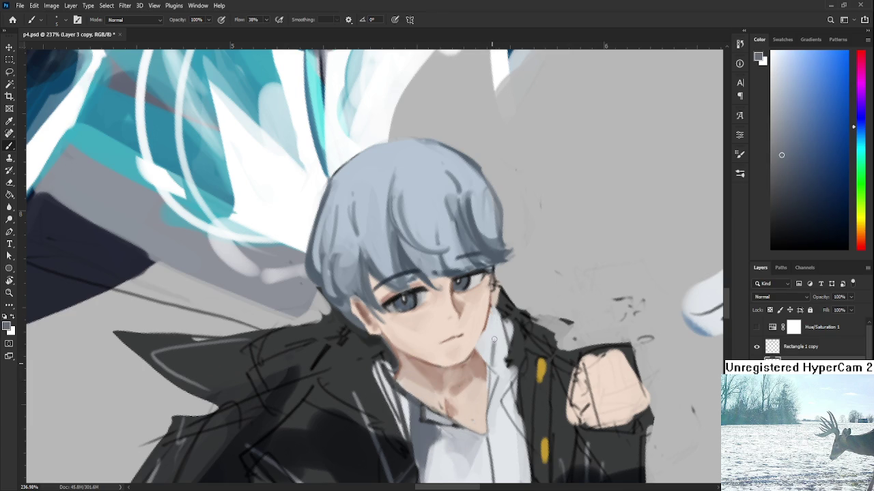
{"action": "left_click_drag", "start_coordinate": [504, 325], "coordinate": [505, 354]}
{"action": "key", "text": "ctrl+z"}
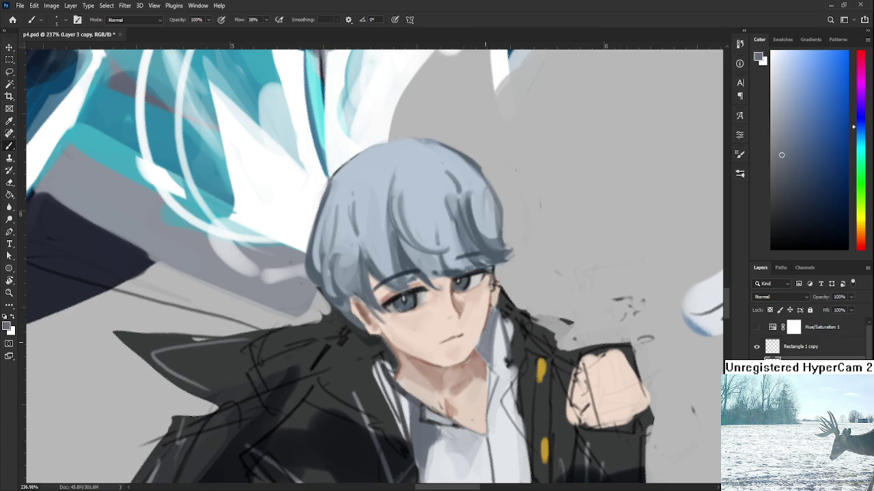
Hatch dark strokes on the jacket collar below the jaw
{"action": "mouse_move", "coordinate": [505, 304]}
{"action": "left_mouse_down"}
{"action": "mouse_move", "coordinate": [494, 332]}
{"action": "mouse_move", "coordinate": [485, 314]}
{"action": "left_mouse_up"}
{"action": "left_click", "coordinate": [487, 322], "text": "alt"}
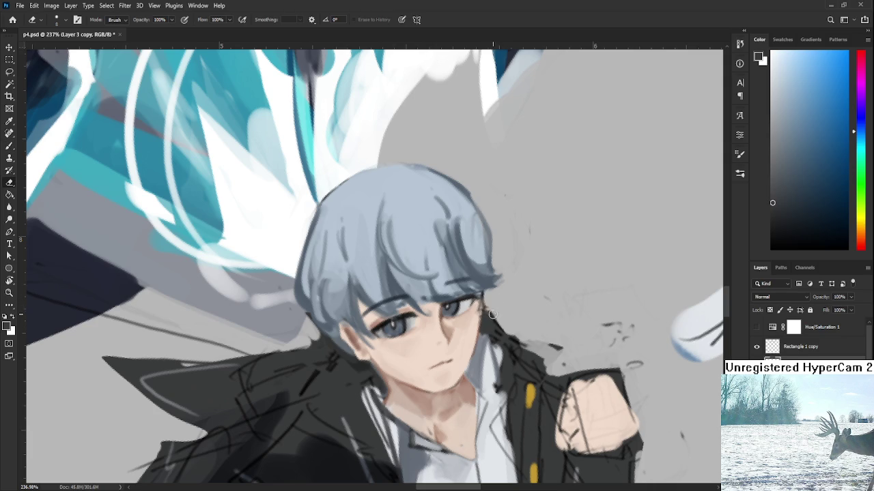
{"action": "left_click", "coordinate": [494, 323], "text": "alt"}
{"action": "mouse_move", "coordinate": [492, 312]}
{"action": "left_mouse_down"}
{"action": "mouse_move", "coordinate": [521, 333]}
{"action": "mouse_move", "coordinate": [516, 344]}
{"action": "mouse_move", "coordinate": [507, 326]}
{"action": "mouse_move", "coordinate": [493, 335]}
{"action": "mouse_move", "coordinate": [506, 320]}
{"action": "mouse_move", "coordinate": [497, 312]}
{"action": "mouse_move", "coordinate": [520, 343]}
{"action": "left_mouse_up"}
Erase parts of the dark collar hatching to lighten it
{"action": "key", "text": "e"}
{"action": "scroll", "coordinate": [520, 344], "scroll_direction": "down", "scroll_amount": 3}
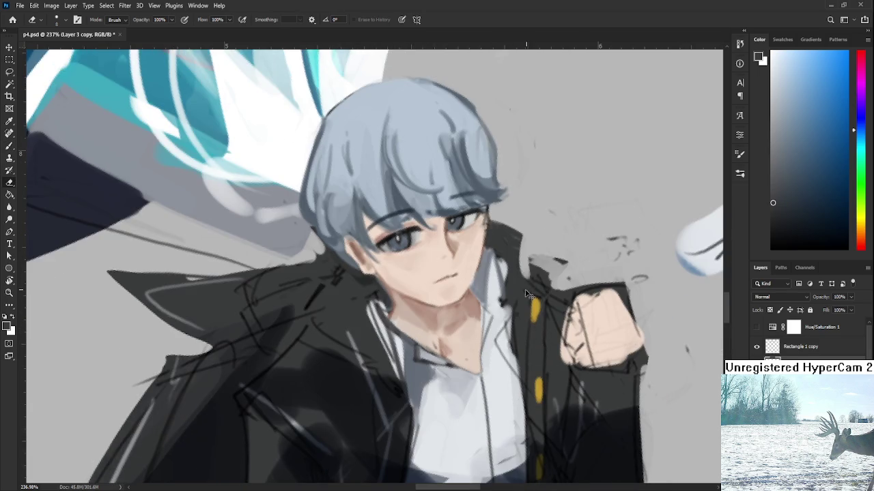
{"action": "left_click_drag", "start_coordinate": [526, 293], "coordinate": [498, 345]}
{"action": "key", "text": "b"}
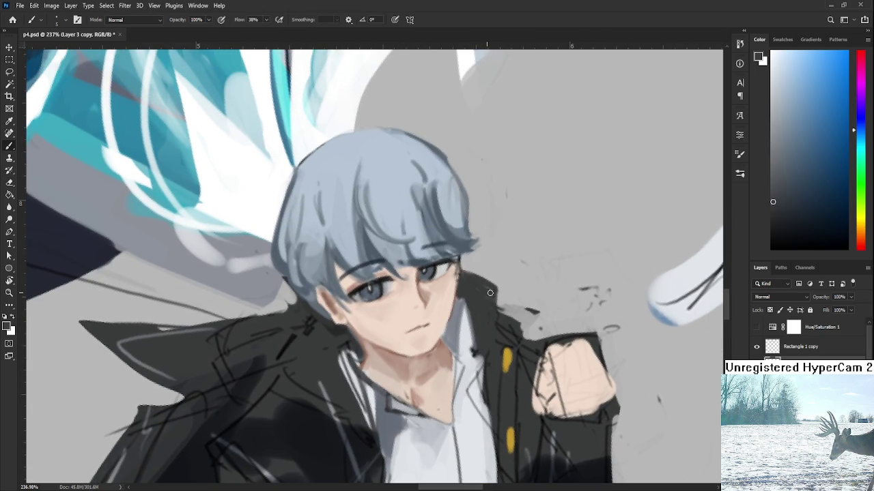
{"action": "key", "text": "e"}
{"action": "left_click_drag", "start_coordinate": [505, 307], "coordinate": [502, 351]}
{"action": "left_click_drag", "start_coordinate": [508, 300], "coordinate": [517, 308]}
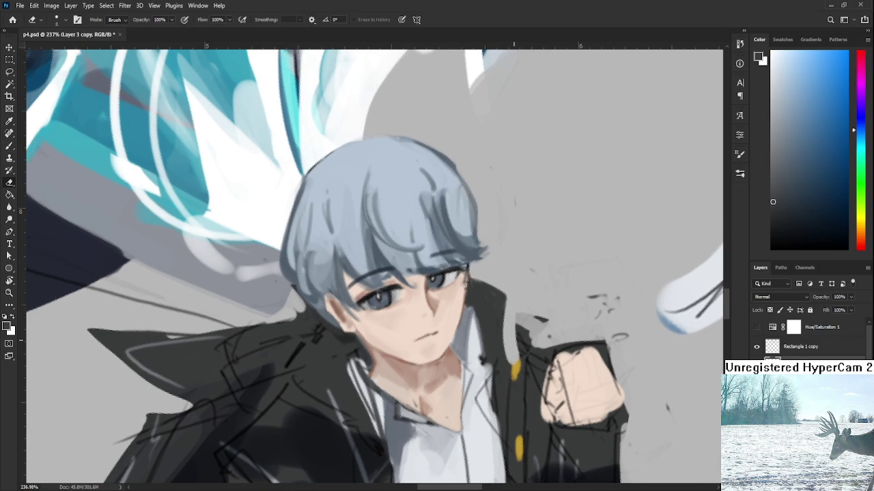
{"action": "scroll", "coordinate": [488, 334], "scroll_direction": "down", "scroll_amount": 5}
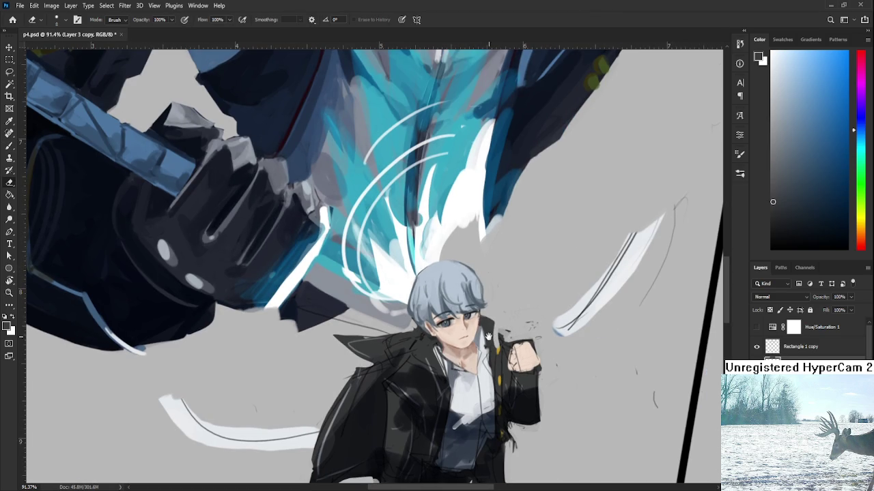
Erase the stray dark sketch marks between the raised collar and the fist
{"action": "left_click_drag", "start_coordinate": [499, 330], "coordinate": [511, 333]}
{"action": "scroll", "coordinate": [514, 293], "scroll_direction": "up", "scroll_amount": 2}
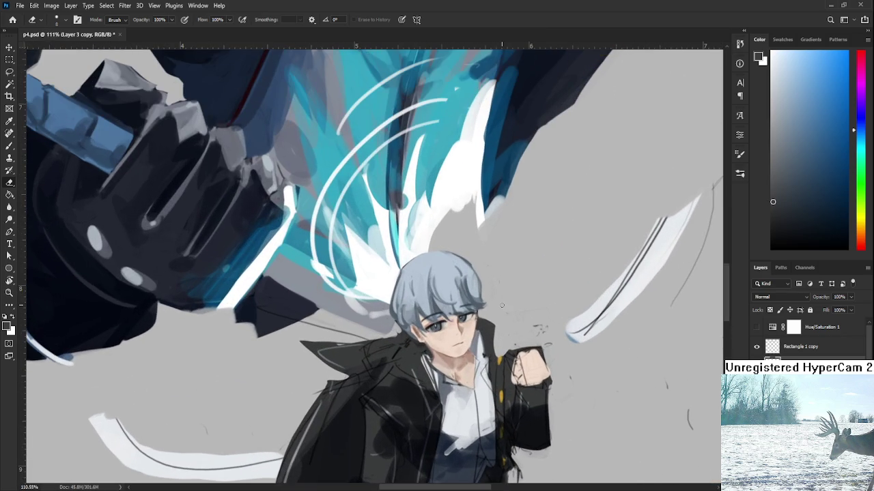
{"action": "key", "text": "b"}
{"action": "left_click", "coordinate": [496, 338], "text": "alt"}
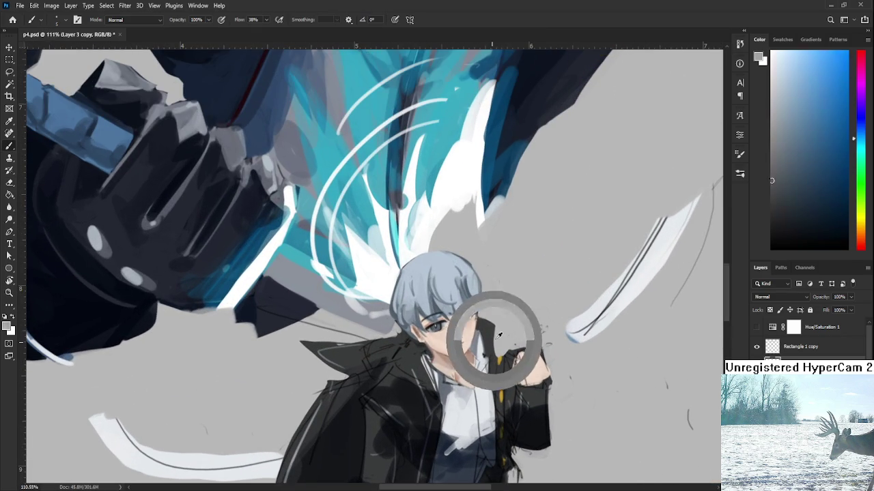
{"action": "left_click_drag", "start_coordinate": [496, 338], "coordinate": [489, 321]}
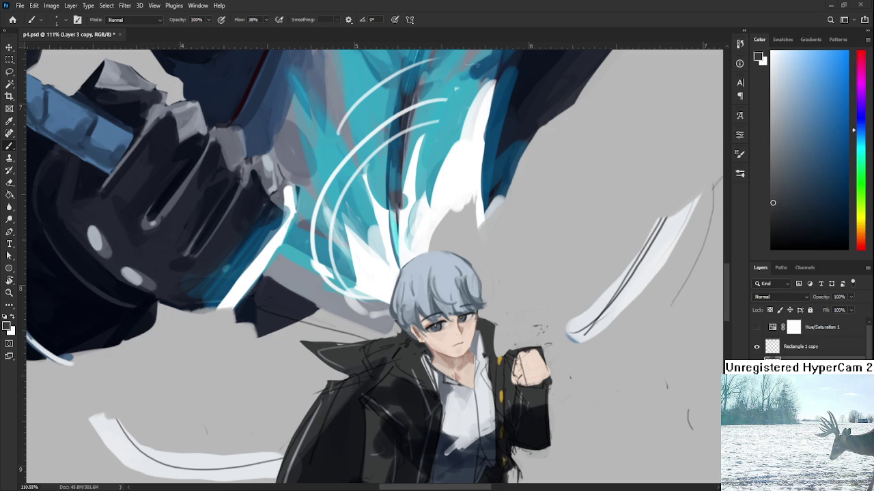
{"action": "scroll", "coordinate": [491, 339], "scroll_direction": "up", "scroll_amount": 2}
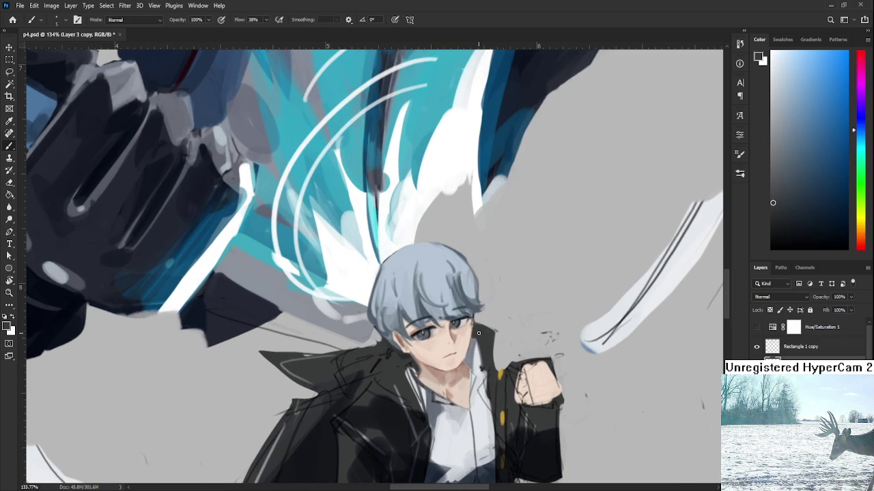
{"action": "key", "text": "e"}
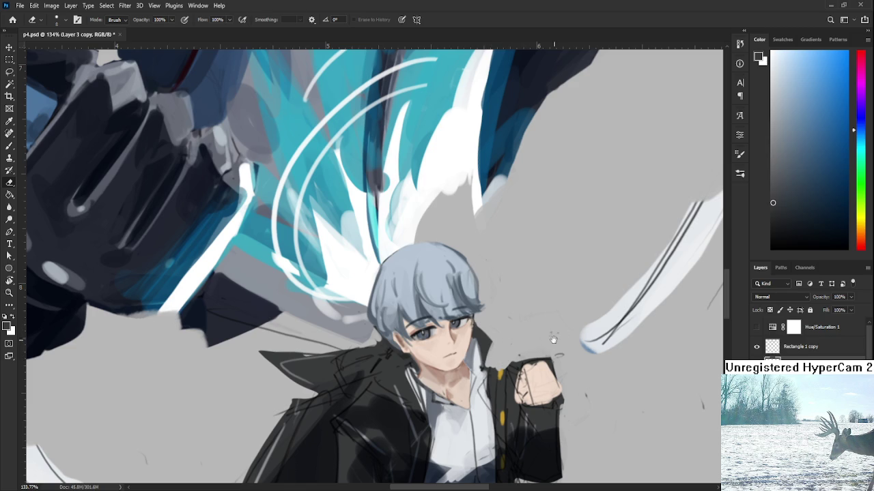
{"action": "scroll", "coordinate": [525, 342], "scroll_direction": "down", "scroll_amount": 1}
{"action": "scroll", "coordinate": [532, 327], "scroll_direction": "down", "scroll_amount": 2}
{"action": "scroll", "coordinate": [537, 314], "scroll_direction": "down", "scroll_amount": 2}
{"action": "scroll", "coordinate": [542, 313], "scroll_direction": "up", "scroll_amount": 1}
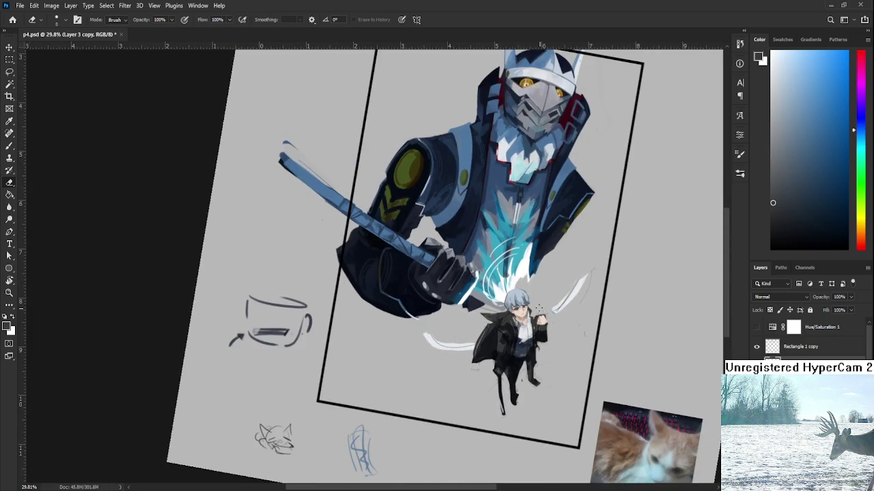
Zoom in and sample a darker grey-blue near the boy's neck
{"action": "scroll", "coordinate": [532, 315], "scroll_direction": "up", "scroll_amount": 2}
{"action": "scroll", "coordinate": [518, 314], "scroll_direction": "up", "scroll_amount": 1}
{"action": "scroll", "coordinate": [491, 321], "scroll_direction": "up", "scroll_amount": 1}
{"action": "scroll", "coordinate": [475, 327], "scroll_direction": "up", "scroll_amount": 1}
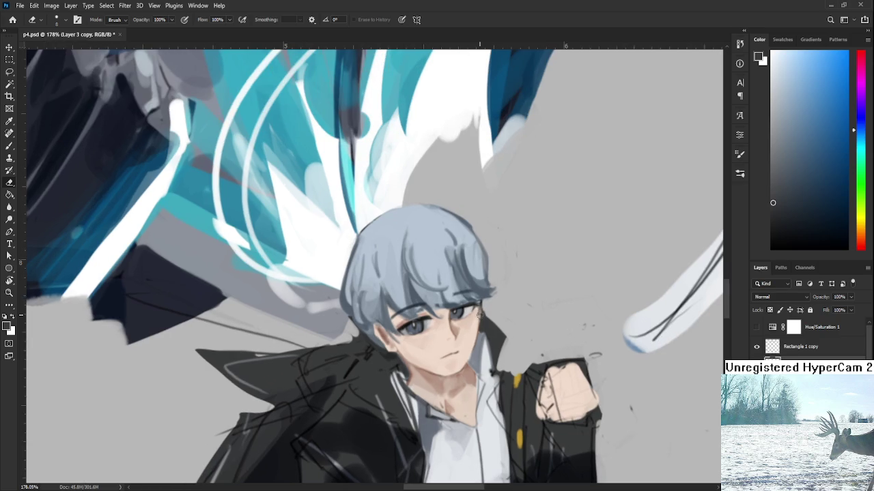
{"action": "key", "text": "b"}
{"action": "left_click", "coordinate": [486, 332], "text": "alt"}
{"action": "key", "text": "p"}
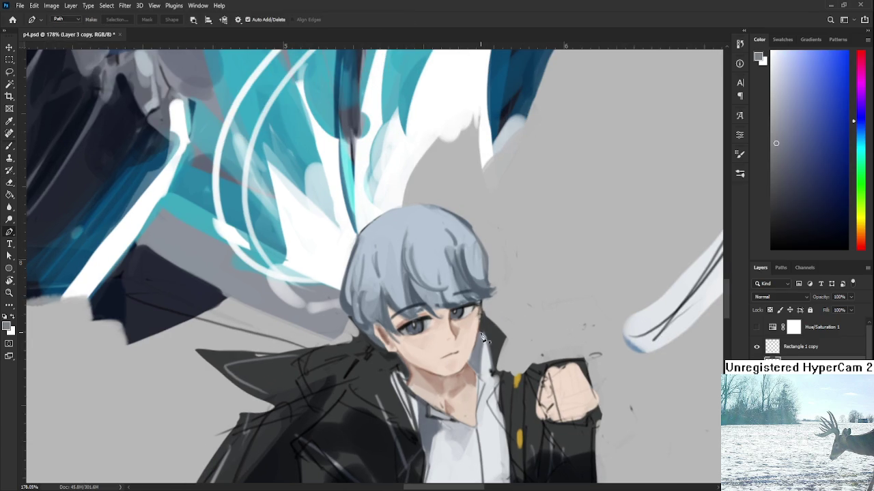
{"action": "key", "text": "b"}
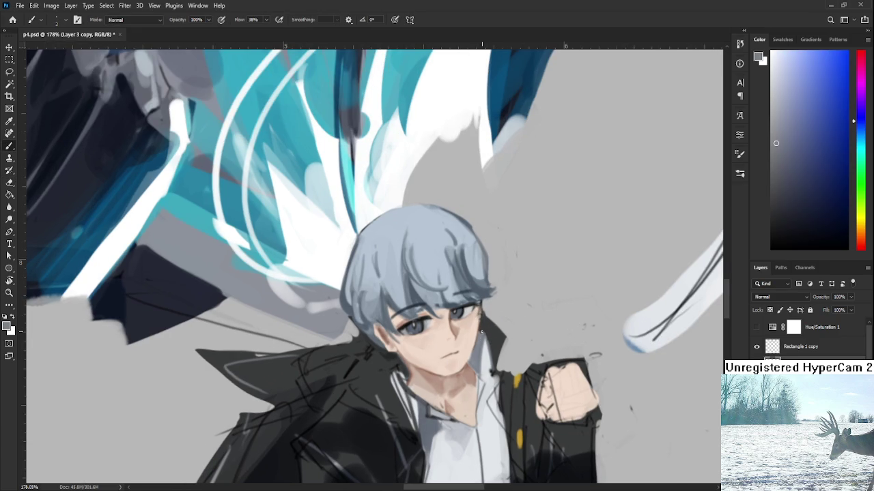
{"action": "left_click", "coordinate": [484, 328], "text": "alt"}
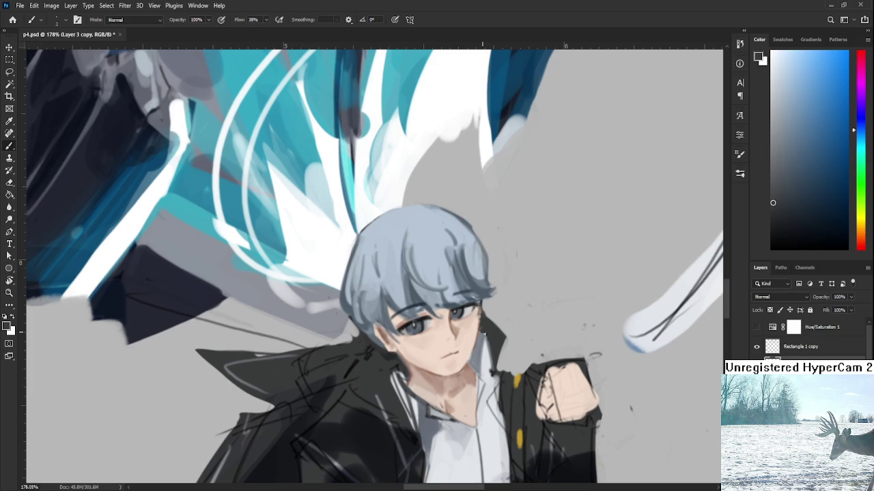
Paint small darker marks on the collar and neck, resampling near-white and shirt greys
{"action": "scroll", "coordinate": [486, 330], "scroll_direction": "down", "scroll_amount": 1}
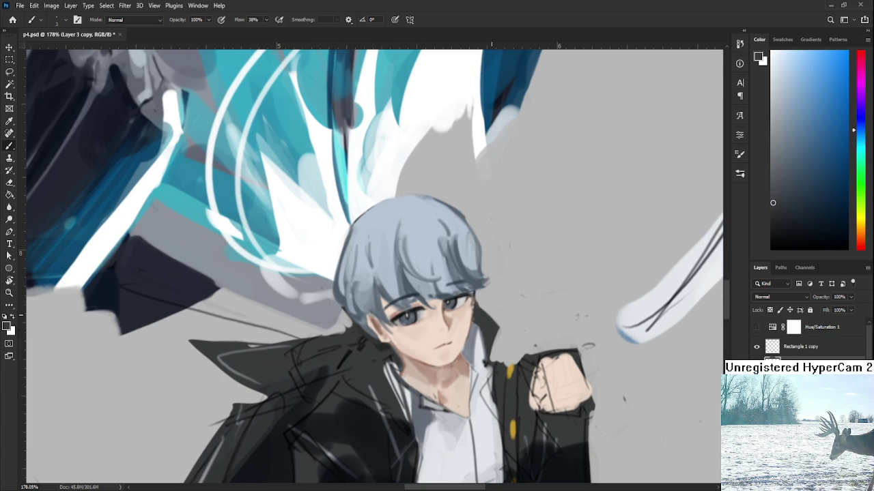
{"action": "scroll", "coordinate": [492, 339], "scroll_direction": "down", "scroll_amount": 3, "text": "alt"}
{"action": "scroll", "coordinate": [491, 339], "scroll_direction": "up", "scroll_amount": 1, "text": "alt"}
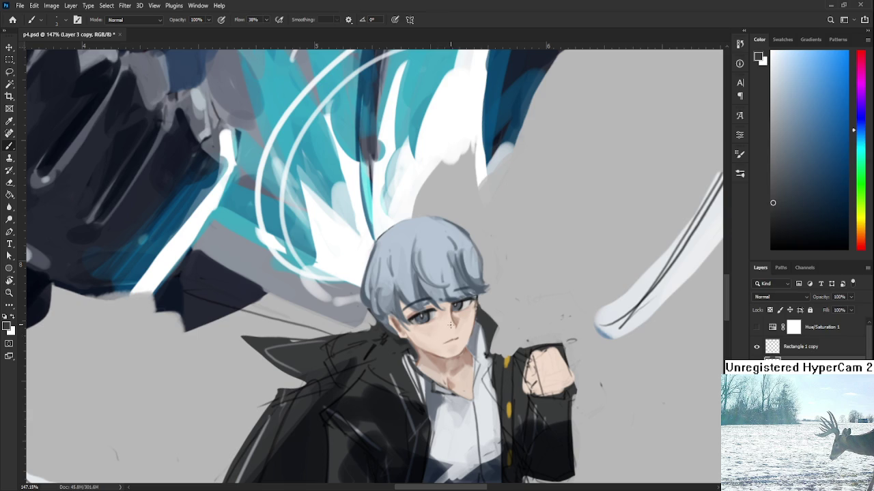
{"action": "key", "text": "e"}
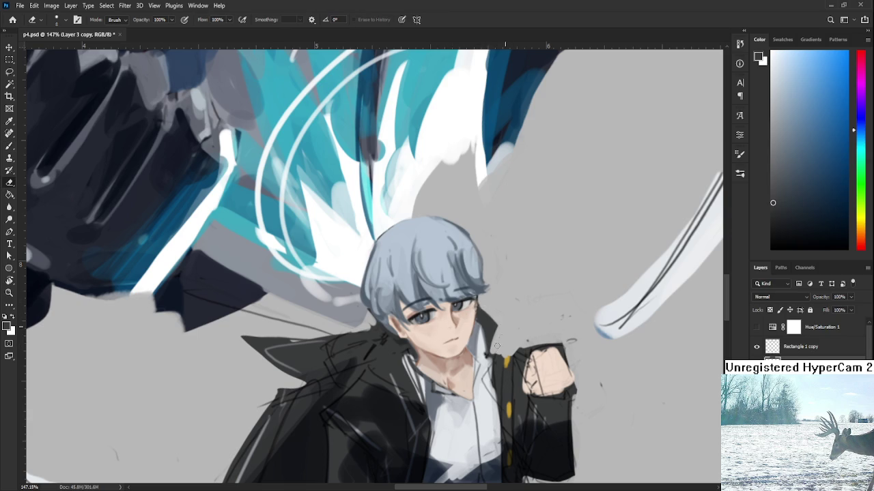
{"action": "left_click_drag", "start_coordinate": [511, 327], "coordinate": [530, 305]}
{"action": "key", "text": "b"}
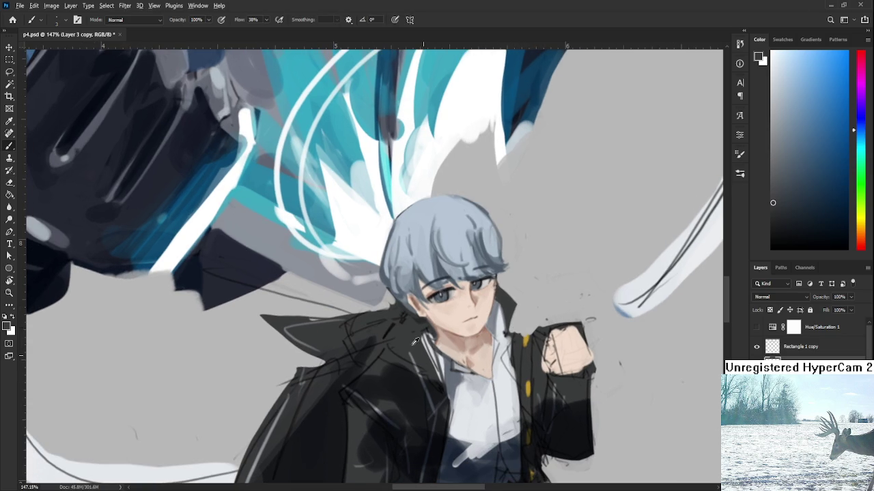
{"action": "left_click", "coordinate": [445, 364], "text": "alt"}
{"action": "left_click_drag", "start_coordinate": [445, 363], "coordinate": [436, 355]}
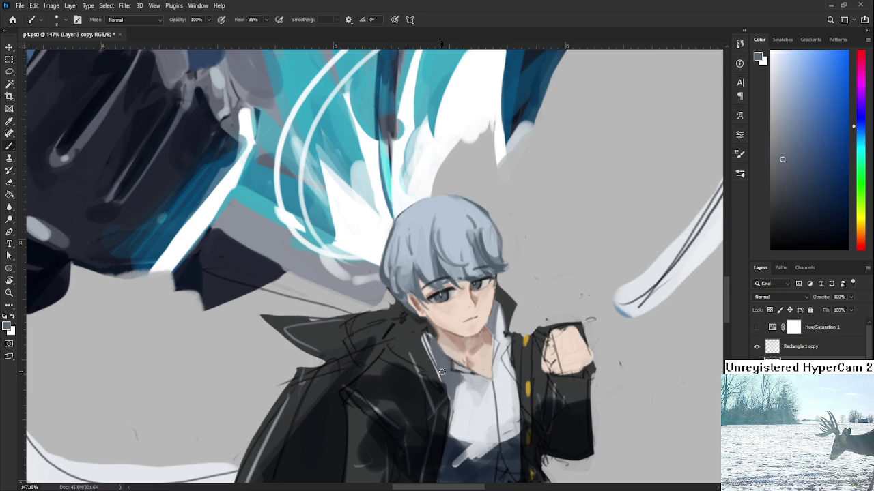
{"action": "left_click", "coordinate": [447, 357], "text": "alt"}
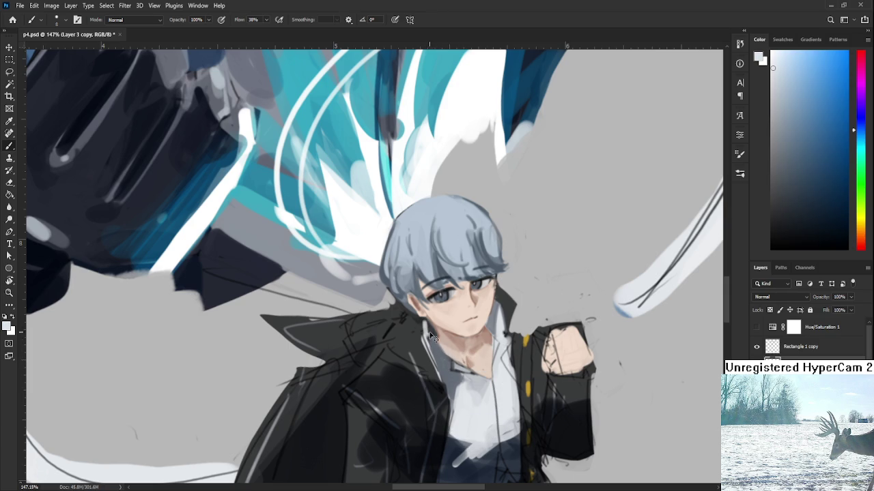
{"action": "left_click", "coordinate": [426, 325], "text": "alt"}
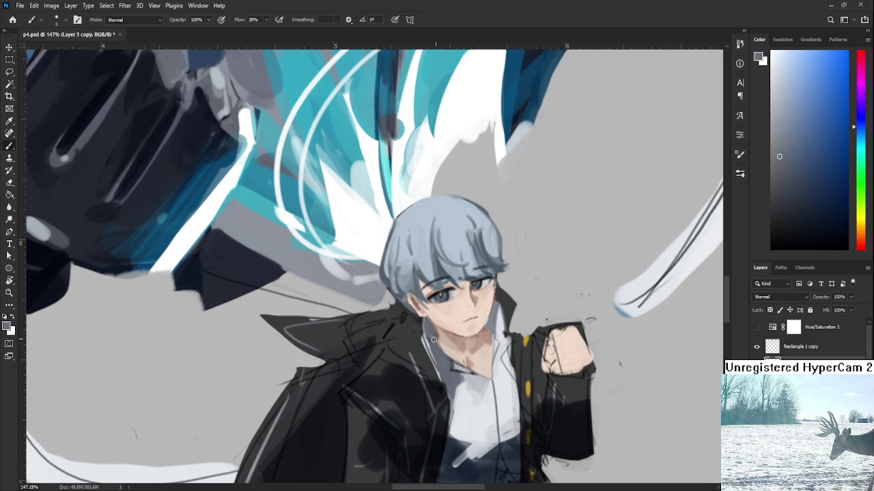
{"action": "left_click", "coordinate": [474, 390], "text": "alt"}
Brighten the shirt and collar with light grey-white strokes
{"action": "left_click", "coordinate": [478, 387], "text": "alt"}
{"action": "left_click", "coordinate": [478, 384], "text": "alt"}
{"action": "left_click", "coordinate": [465, 384], "text": "alt"}
{"action": "left_click", "coordinate": [465, 372], "text": "alt"}
{"action": "left_click_drag", "start_coordinate": [451, 363], "coordinate": [466, 379]}
{"action": "left_click", "coordinate": [470, 375], "text": "alt"}
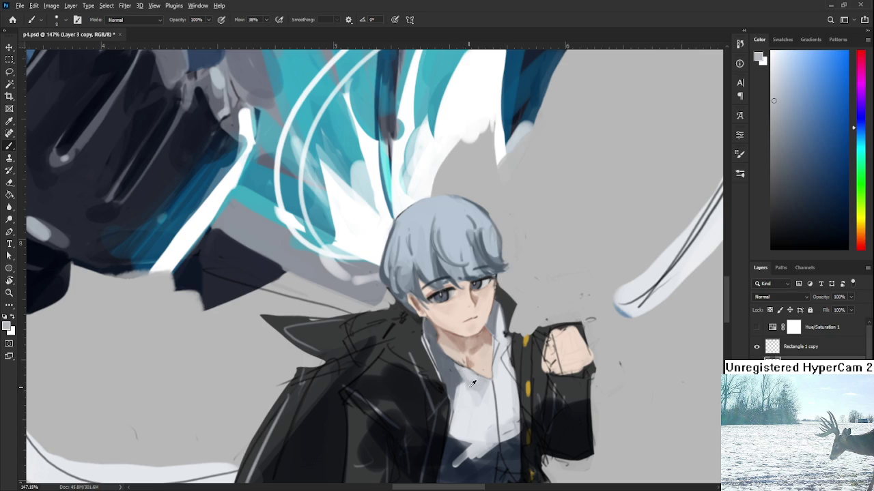
Draw a short near-black line across the collar, then undo it to redraw
{"action": "left_click", "coordinate": [498, 430], "text": "alt"}
{"action": "left_click", "coordinate": [448, 361], "text": "alt"}
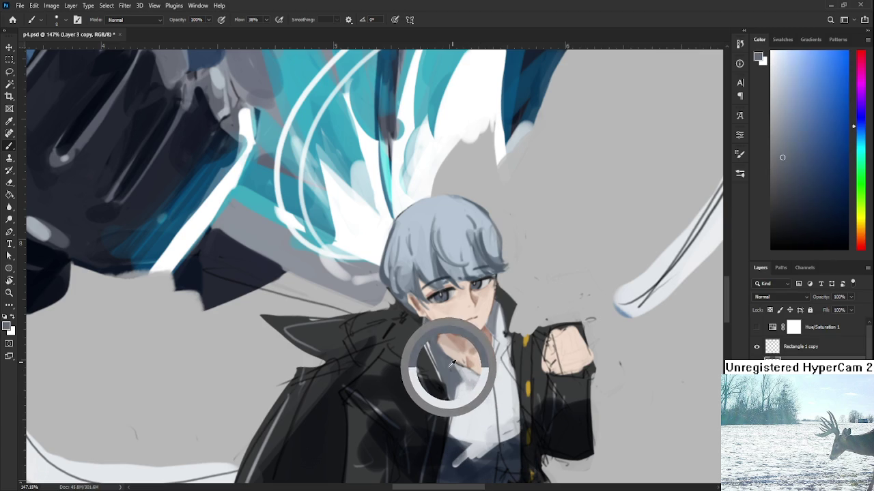
{"action": "left_click", "coordinate": [515, 319], "text": "alt"}
{"action": "left_click_drag", "start_coordinate": [825, 207], "coordinate": [815, 232]}
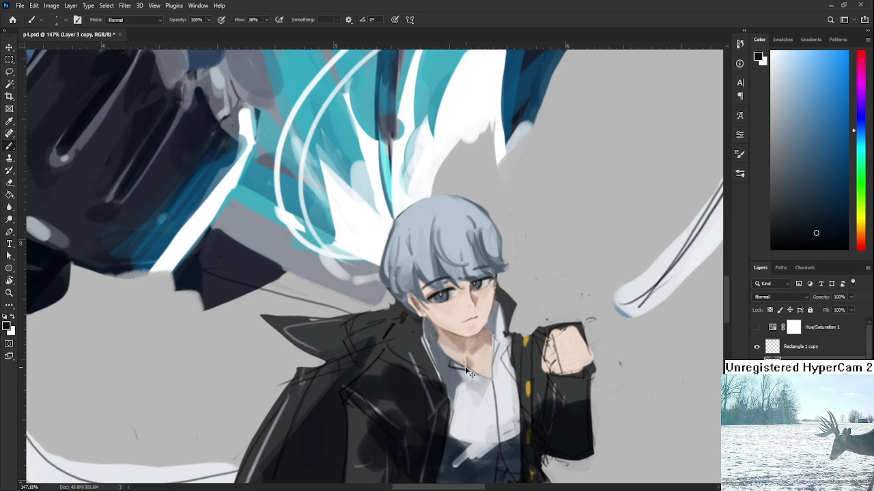
{"action": "mouse_move", "coordinate": [451, 367]}
{"action": "left_mouse_down"}
{"action": "mouse_move", "coordinate": [473, 372]}
{"action": "mouse_move", "coordinate": [467, 391]}
{"action": "left_mouse_up"}
{"action": "key", "text": "ctrl+z"}
{"action": "key", "text": "ctrl+z"}
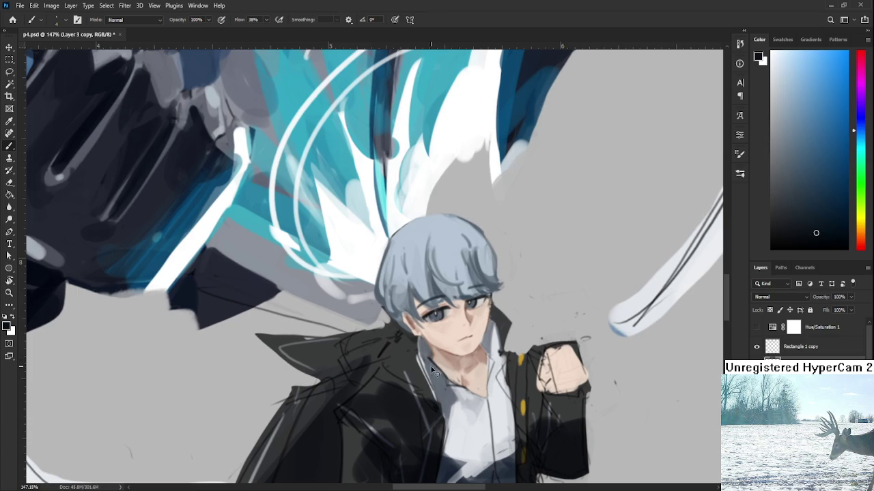
{"action": "left_click", "coordinate": [458, 408], "text": "alt"}
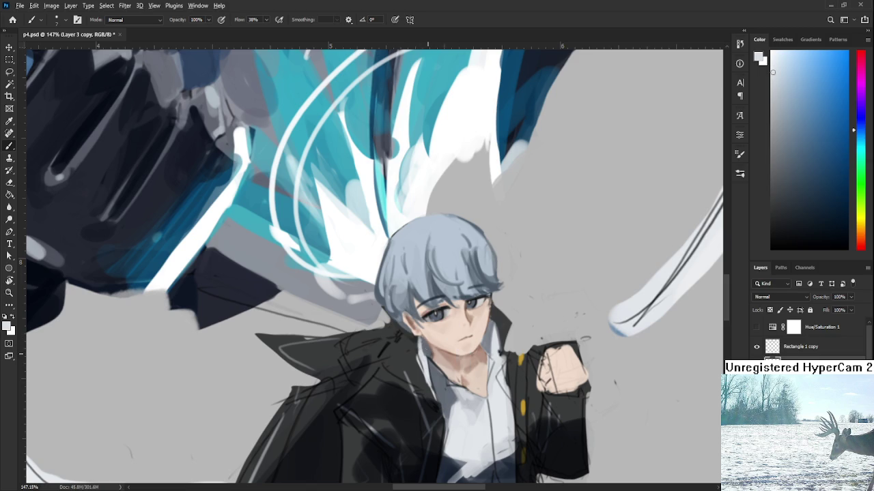
Sample dark jacket tones from around the boy's chest and collar
{"action": "left_click", "coordinate": [422, 361], "text": "alt"}
{"action": "left_click", "coordinate": [426, 356], "text": "alt"}
{"action": "left_click_drag", "start_coordinate": [475, 311], "coordinate": [469, 260]}
{"action": "left_click", "coordinate": [433, 346], "text": "alt"}
{"action": "left_click", "coordinate": [430, 350], "text": "alt"}
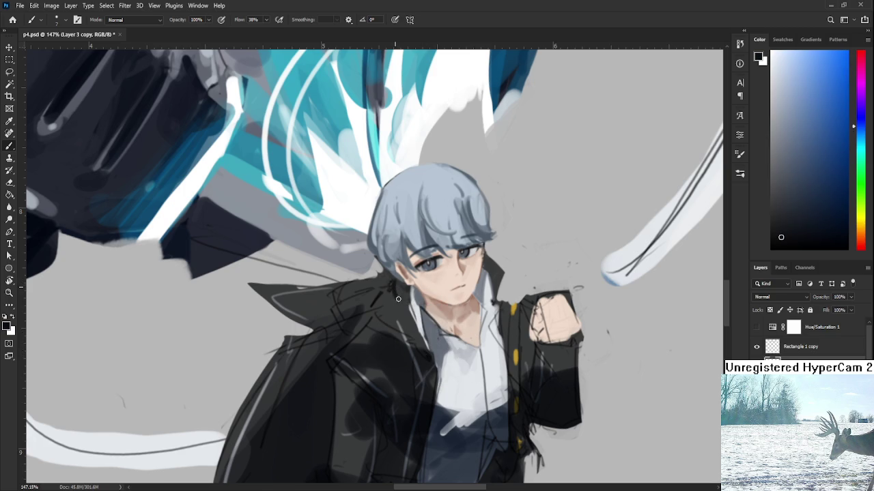
{"action": "left_click_drag", "start_coordinate": [404, 315], "coordinate": [436, 300]}
{"action": "left_click", "coordinate": [371, 321], "text": "alt"}
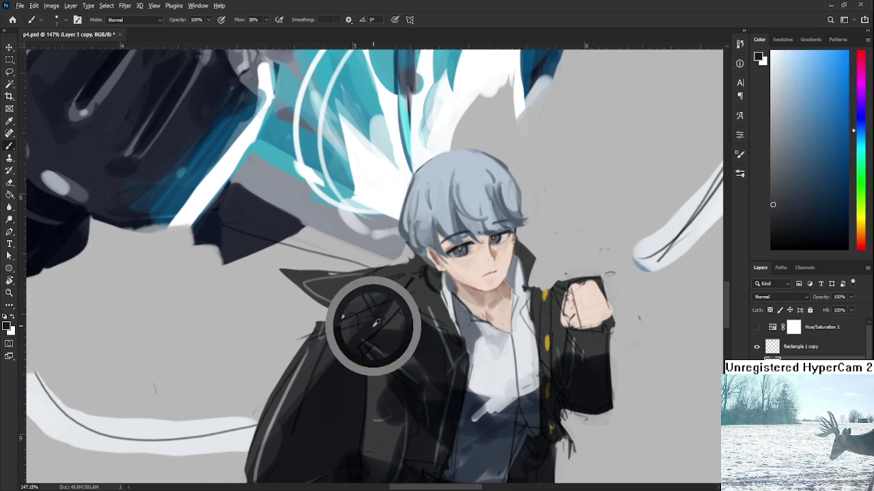
{"action": "left_click", "coordinate": [418, 301], "text": "alt"}
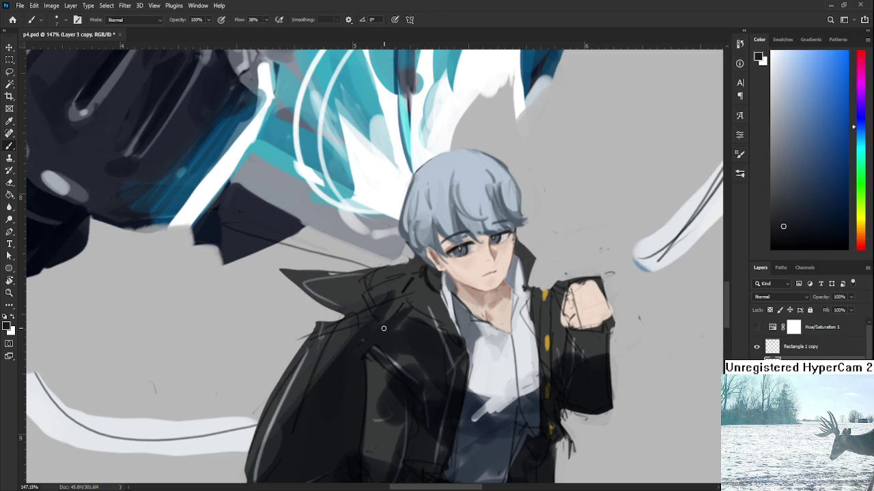
{"action": "left_click", "coordinate": [421, 288], "text": "alt"}
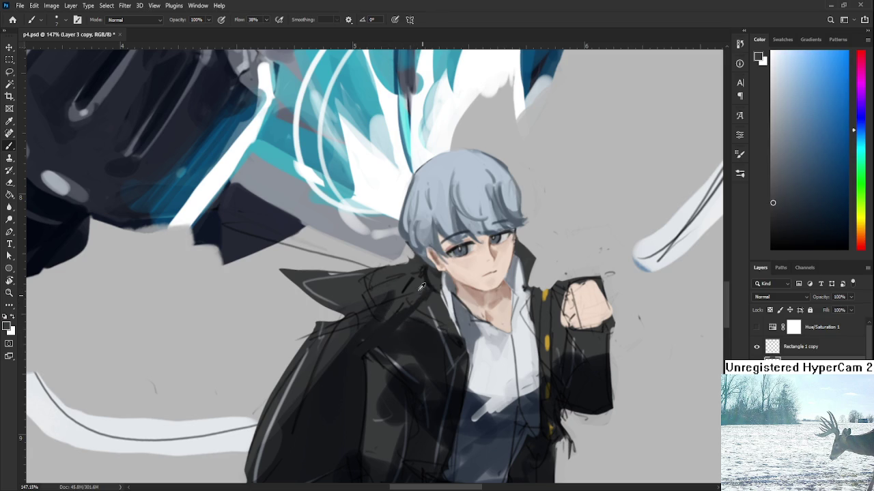
{"action": "left_click", "coordinate": [422, 281], "text": "alt"}
{"action": "left_click_drag", "start_coordinate": [444, 271], "coordinate": [421, 329]}
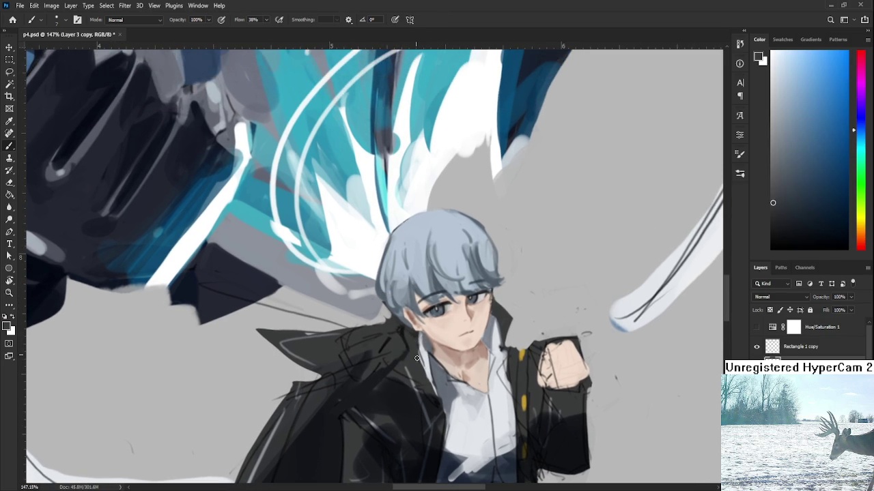
Paint short dark shadow strokes on the black jacket collar beside the neck
{"action": "left_click_drag", "start_coordinate": [424, 374], "coordinate": [430, 383]}
{"action": "right_click", "coordinate": [406, 349], "text": "alt"}
{"action": "left_click_drag", "start_coordinate": [408, 345], "coordinate": [409, 344]}
{"action": "left_click_drag", "start_coordinate": [424, 385], "coordinate": [408, 352]}
{"action": "left_click", "coordinate": [398, 328], "text": "alt"}
{"action": "left_click", "coordinate": [409, 347], "text": "alt"}
{"action": "mouse_move", "coordinate": [441, 399]}
{"action": "left_mouse_down"}
{"action": "mouse_move", "coordinate": [429, 359]}
{"action": "mouse_move", "coordinate": [429, 390]}
{"action": "left_mouse_up"}
{"action": "left_click", "coordinate": [487, 319], "text": "alt"}
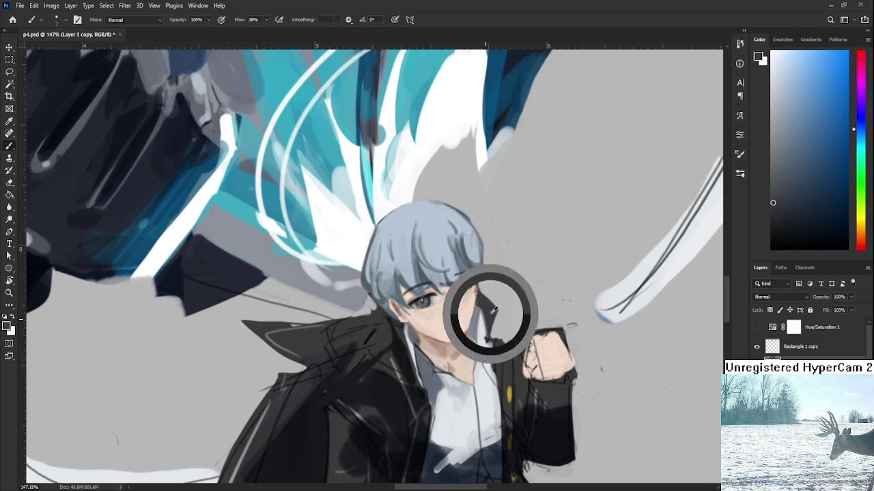
{"action": "key", "text": "e"}
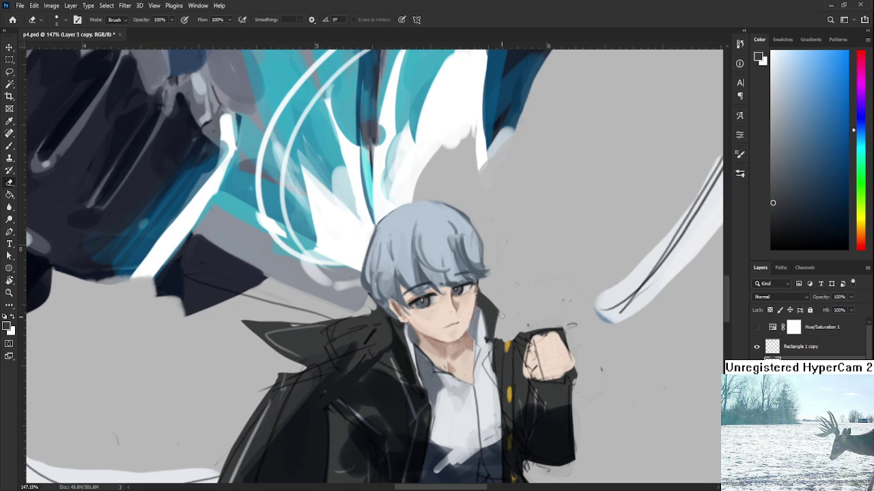
{"action": "scroll", "coordinate": [504, 321], "scroll_direction": "down", "scroll_amount": 4}
{"action": "scroll", "coordinate": [512, 321], "scroll_direction": "down", "scroll_amount": 2}
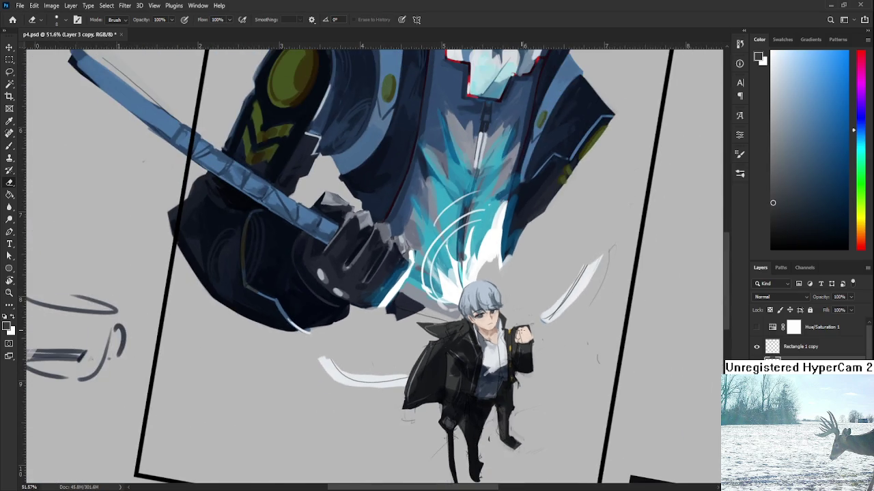
{"action": "scroll", "coordinate": [504, 321], "scroll_direction": "down", "scroll_amount": 2}
{"action": "key", "text": "r"}
{"action": "left_click_drag", "start_coordinate": [518, 321], "coordinate": [523, 382]}
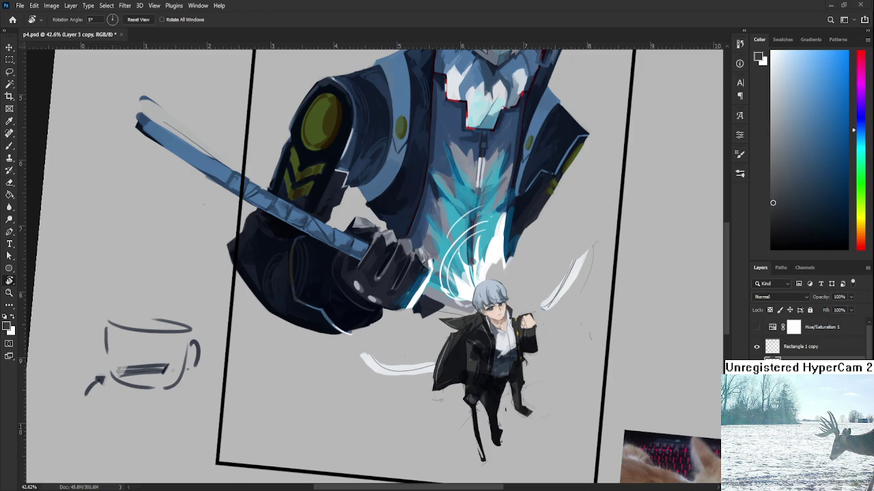
Zoom in and sample skin and near-black tones around the boy's face
{"action": "scroll", "coordinate": [508, 330], "scroll_direction": "up", "scroll_amount": 3}
{"action": "scroll", "coordinate": [492, 341], "scroll_direction": "up", "scroll_amount": 3}
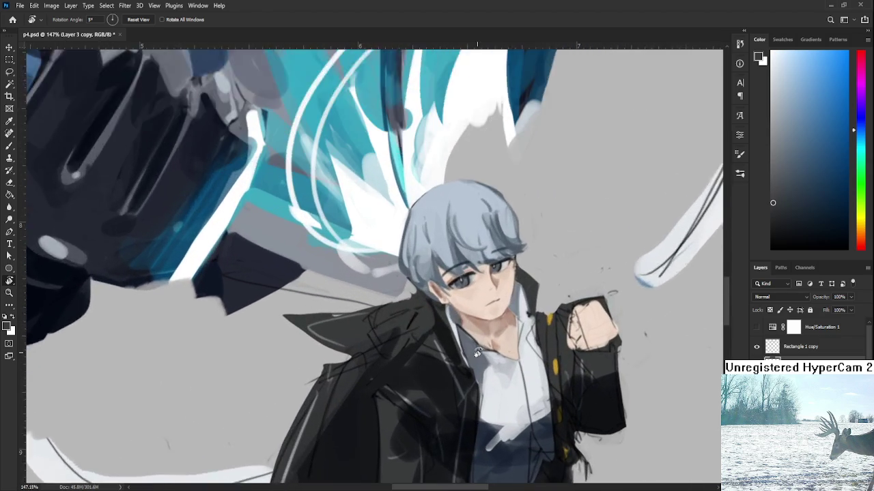
{"action": "scroll", "coordinate": [477, 353], "scroll_direction": "up", "scroll_amount": 2}
{"action": "left_click_drag", "start_coordinate": [437, 348], "coordinate": [444, 360]}
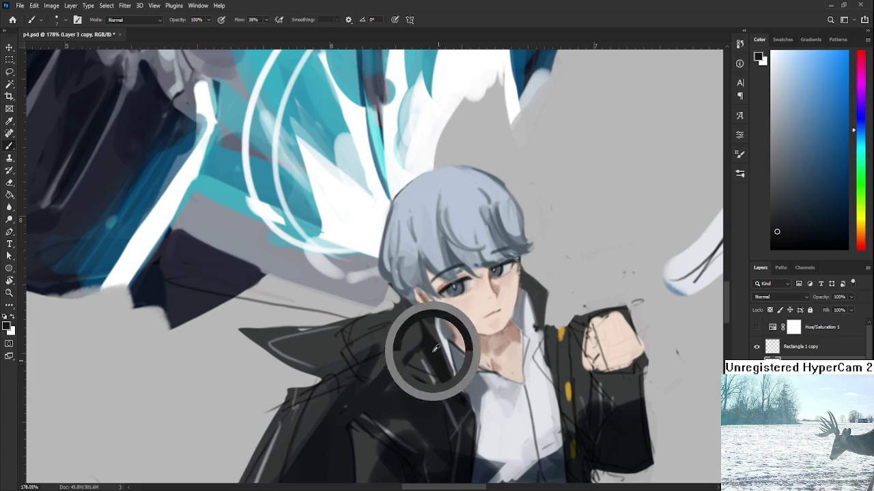
{"action": "left_click", "coordinate": [530, 280], "text": "alt"}
{"action": "left_click", "coordinate": [532, 288], "text": "alt"}
{"action": "left_click", "coordinate": [518, 273], "text": "alt"}
{"action": "left_click", "coordinate": [518, 273], "text": "alt"}
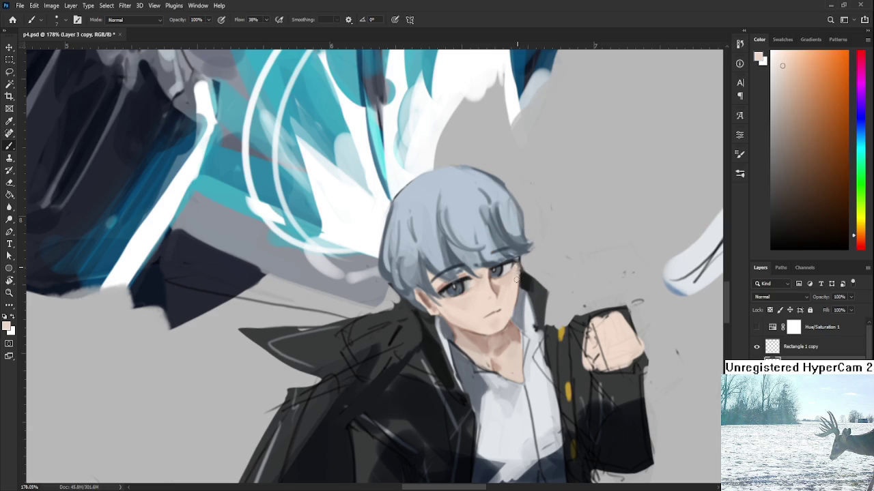
{"action": "left_click", "coordinate": [520, 272], "text": "alt"}
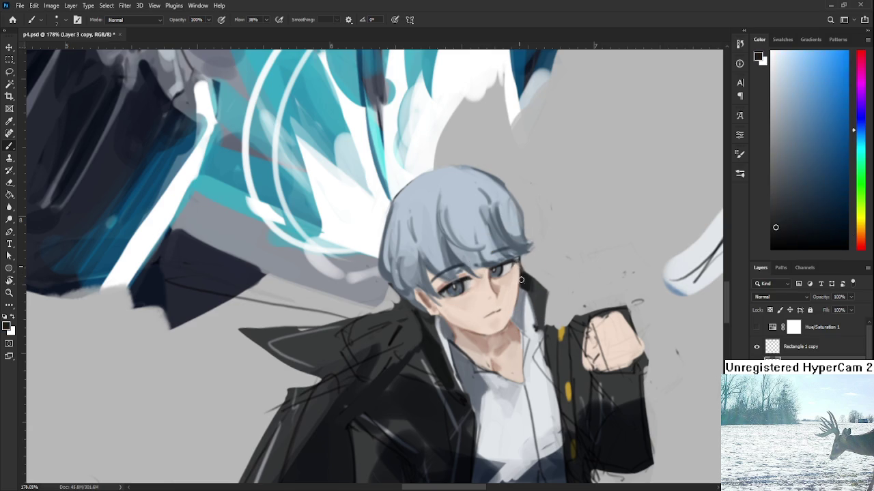
Sample a dark blue-grey from around the shirt collar
{"action": "key", "text": "e"}
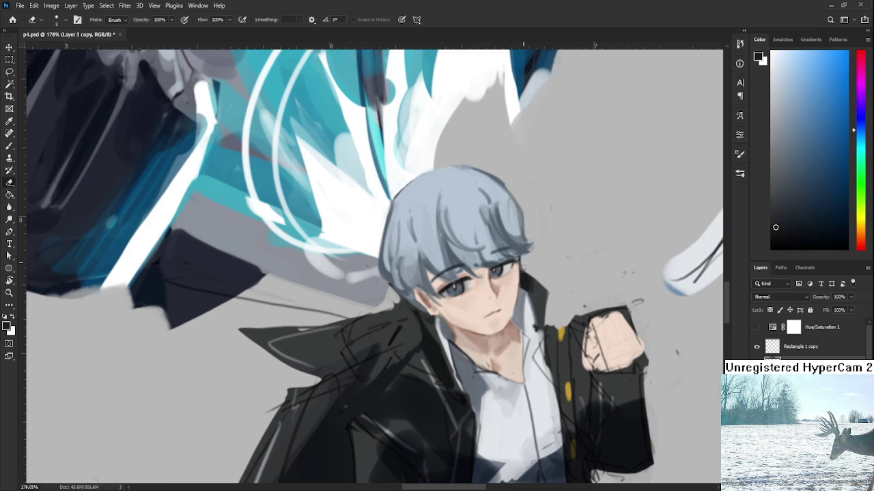
{"action": "left_click_drag", "start_coordinate": [554, 288], "coordinate": [542, 256]}
{"action": "key", "text": "b"}
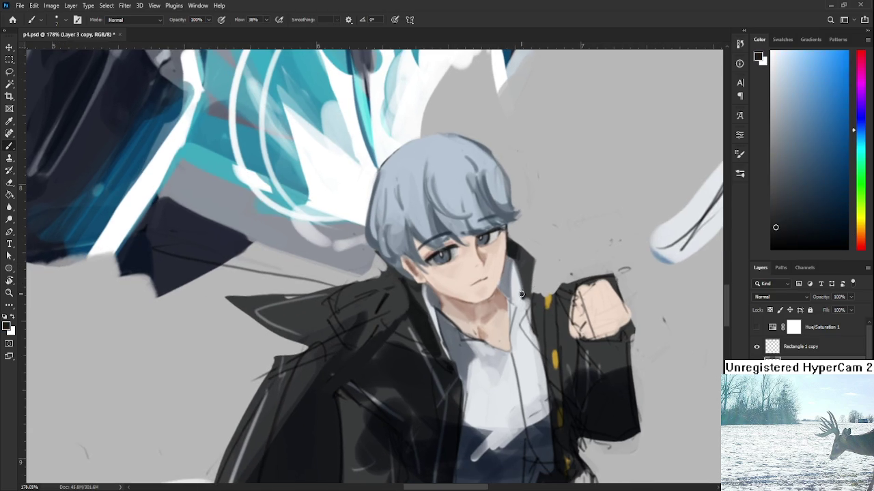
{"action": "left_click", "coordinate": [456, 331], "text": "alt"}
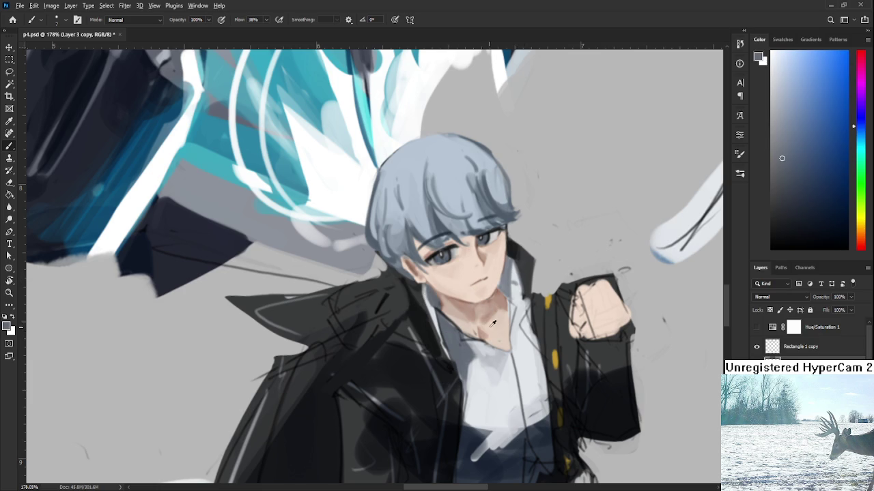
{"action": "left_click_drag", "start_coordinate": [431, 312], "coordinate": [476, 434]}
{"action": "left_click", "coordinate": [517, 286], "text": "alt"}
{"action": "left_click", "coordinate": [516, 280], "text": "alt"}
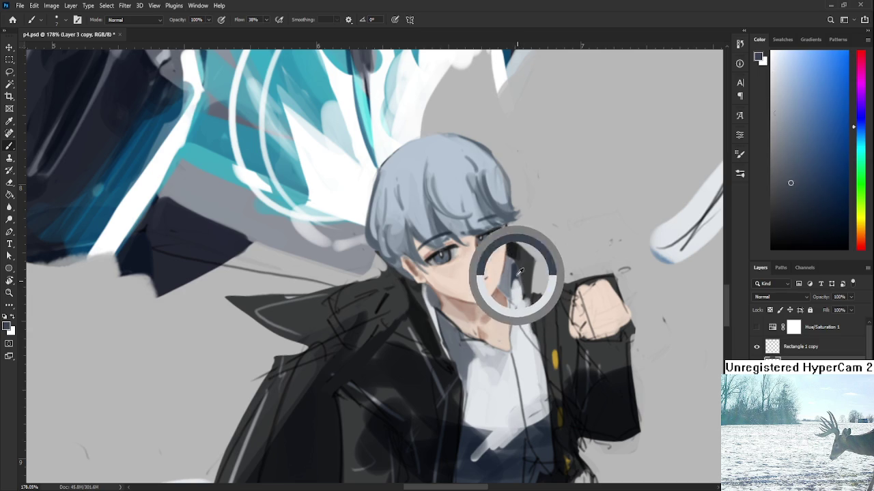
{"action": "left_click", "coordinate": [516, 269], "text": "alt"}
Brush a dark blue-grey shadow line along the shirt collar's left edge, then zoom out
{"action": "left_click_drag", "start_coordinate": [437, 326], "coordinate": [456, 345]}
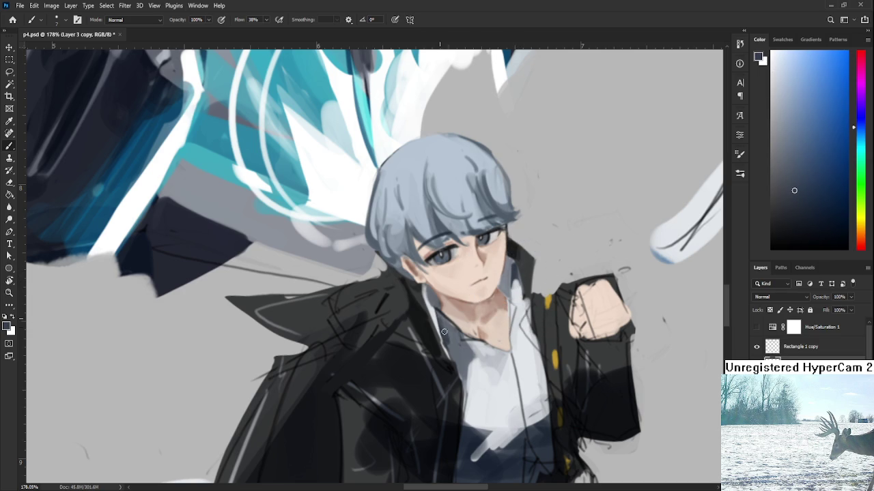
{"action": "left_click", "coordinate": [456, 345], "text": "alt"}
{"action": "scroll", "coordinate": [485, 342], "scroll_direction": "down", "scroll_amount": 2}
{"action": "scroll", "coordinate": [485, 341], "scroll_direction": "down", "scroll_amount": 2}
{"action": "scroll", "coordinate": [485, 342], "scroll_direction": "down", "scroll_amount": 2}
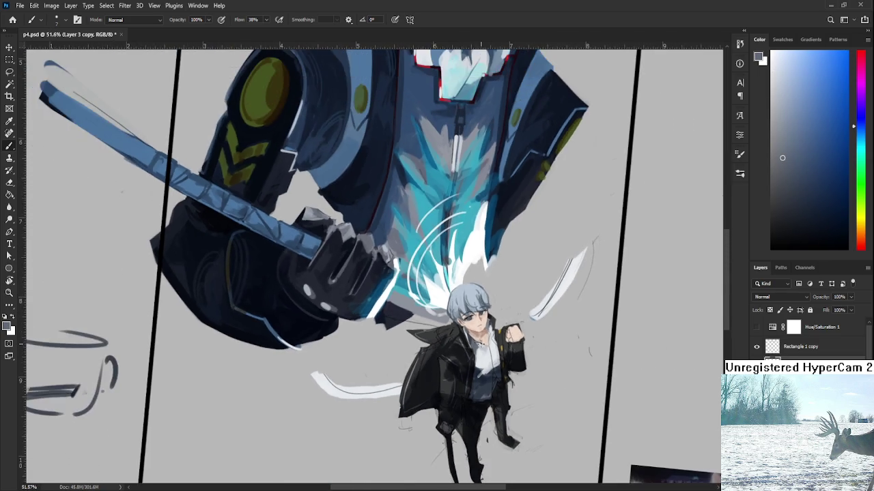
Sample light and dark blue-grey tones from the shirt and neck
{"action": "scroll", "coordinate": [485, 341], "scroll_direction": "up", "scroll_amount": 2}
{"action": "scroll", "coordinate": [416, 338], "scroll_direction": "up", "scroll_amount": 2}
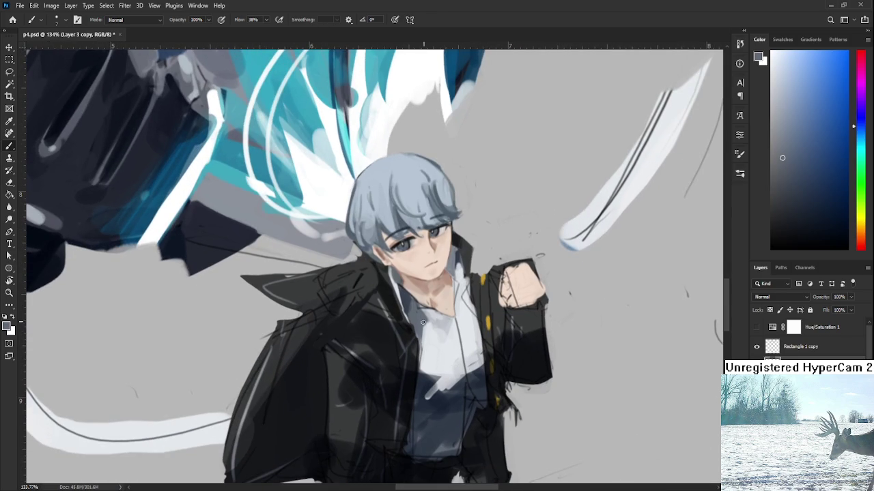
{"action": "left_click", "coordinate": [419, 340], "text": "alt"}
{"action": "left_click", "coordinate": [428, 354], "text": "alt"}
{"action": "left_click", "coordinate": [456, 319], "text": "alt"}
{"action": "left_click", "coordinate": [467, 317], "text": "alt"}
{"action": "left_click", "coordinate": [472, 283], "text": "alt"}
{"action": "left_click", "coordinate": [453, 249], "text": "alt"}
{"action": "left_click", "coordinate": [459, 319], "text": "alt"}
{"action": "left_click", "coordinate": [460, 320], "text": "alt"}
Enlarge the brush and paint light highlights across the shirt front
{"action": "mouse_move", "coordinate": [466, 352]}
{"action": "left_mouse_down"}
{"action": "mouse_move", "coordinate": [460, 326]}
{"action": "mouse_move", "coordinate": [427, 307]}
{"action": "left_mouse_up"}
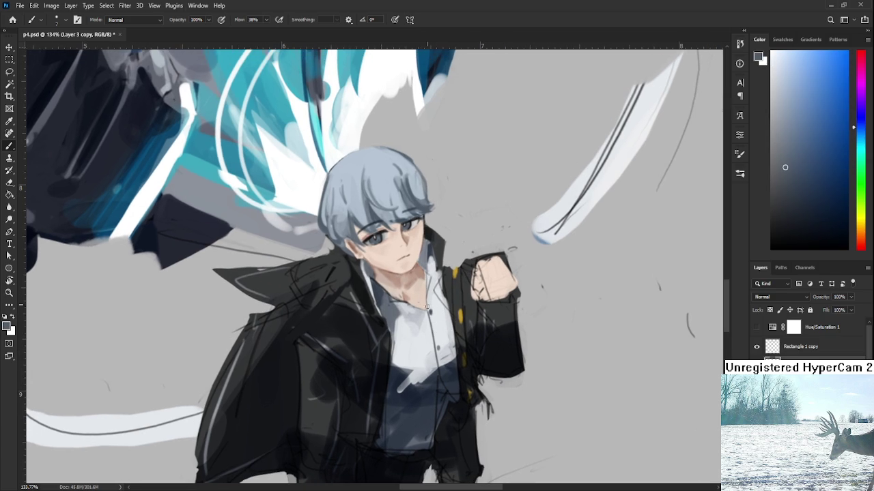
{"action": "left_click", "coordinate": [433, 344], "text": "alt"}
{"action": "left_click", "coordinate": [436, 365], "text": "alt"}
{"action": "left_click", "coordinate": [443, 361], "text": "alt"}
{"action": "left_click", "coordinate": [436, 333], "text": "alt"}
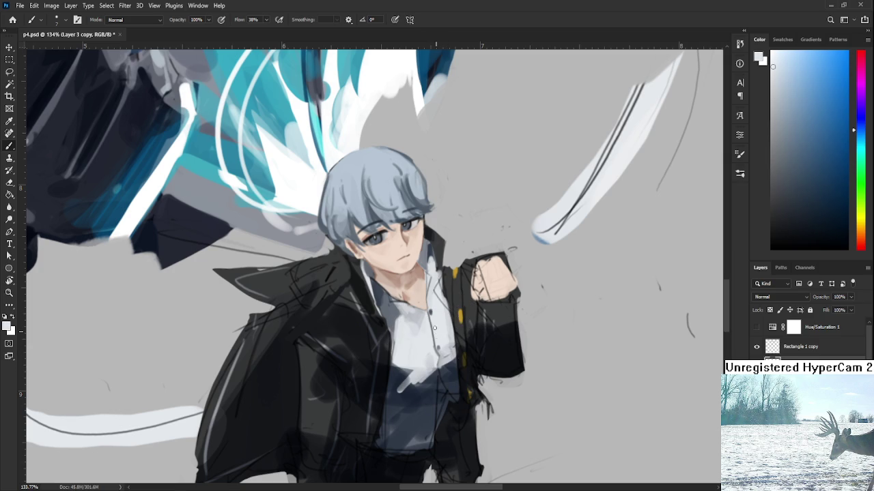
{"action": "left_click_drag", "start_coordinate": [440, 349], "coordinate": [436, 319]}
{"action": "left_click", "coordinate": [434, 332], "text": "alt"}
{"action": "left_click_drag", "start_coordinate": [400, 345], "coordinate": [407, 288]}
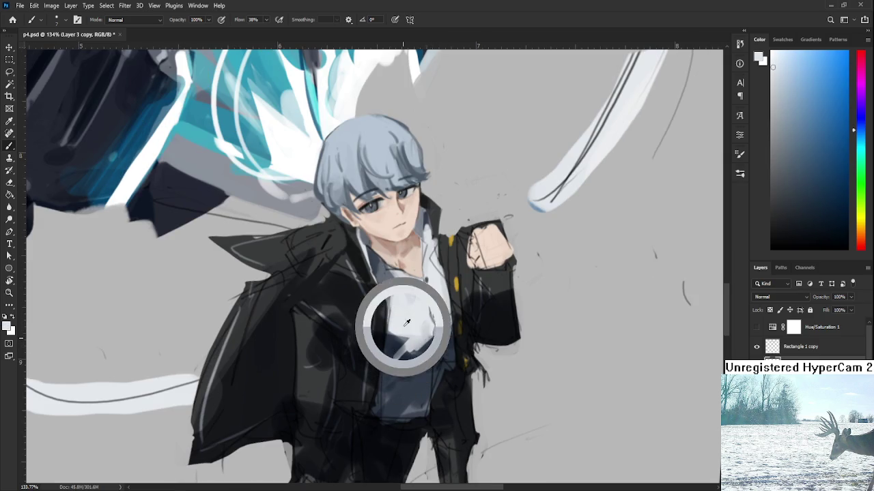
{"action": "key", "text": "bracketright"}
{"action": "key", "text": "bracketright"}
{"action": "key", "text": "bracketright"}
{"action": "left_click", "coordinate": [409, 316], "text": "alt"}
{"action": "left_click_drag", "start_coordinate": [409, 316], "coordinate": [443, 314]}
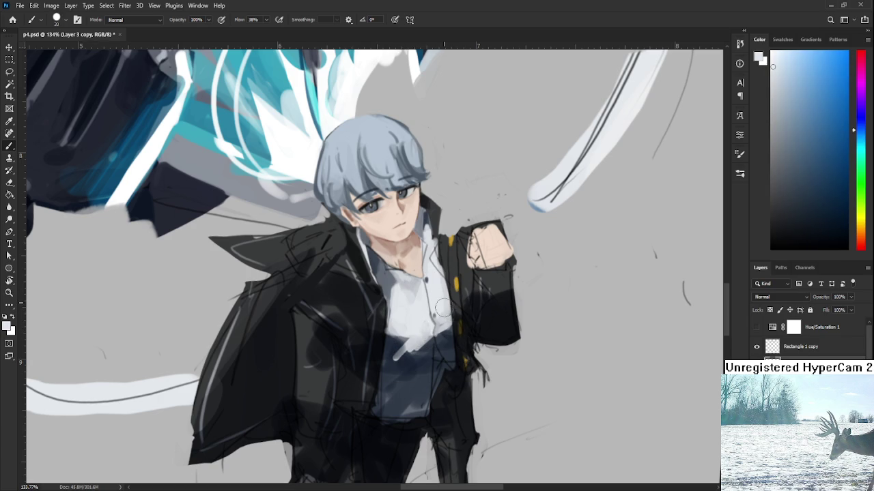
Extend a dark blue-grey shadow down over the lower shirt
{"action": "left_click_drag", "start_coordinate": [439, 295], "coordinate": [434, 348]}
{"action": "left_click", "coordinate": [442, 349], "text": "alt"}
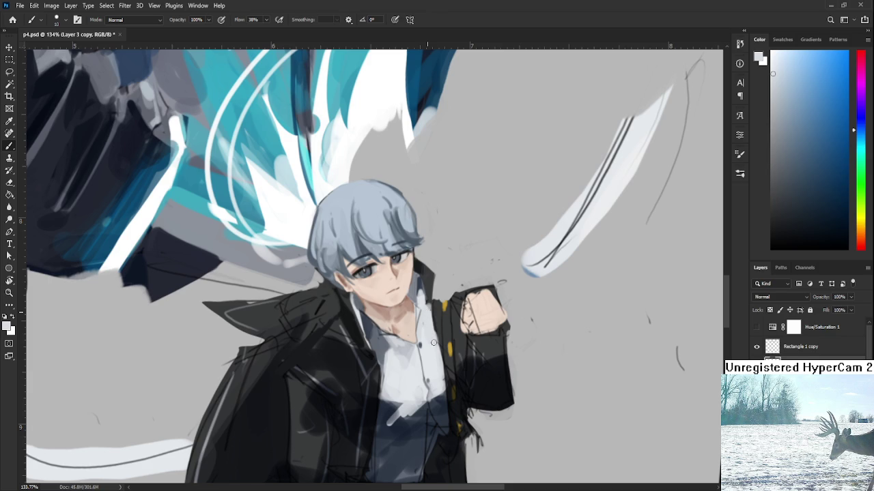
{"action": "left_click", "coordinate": [444, 349], "text": "alt"}
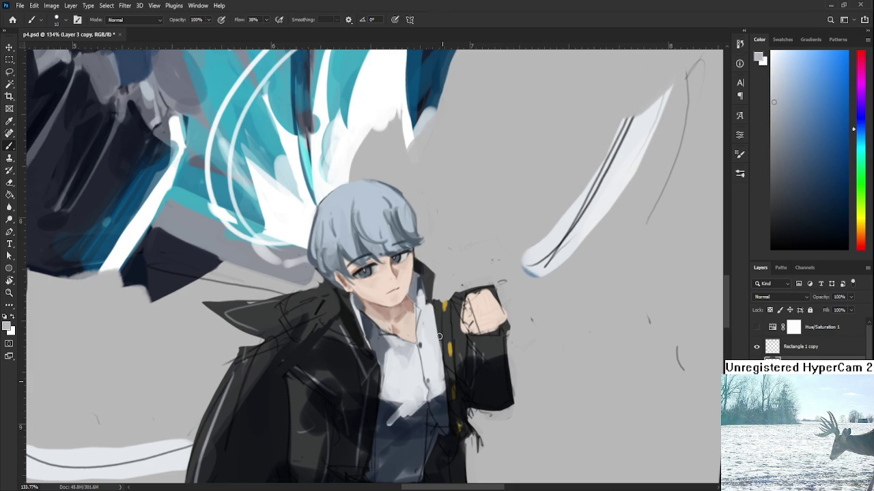
{"action": "left_click_drag", "start_coordinate": [404, 393], "coordinate": [424, 328]}
{"action": "left_click", "coordinate": [413, 341], "text": "alt"}
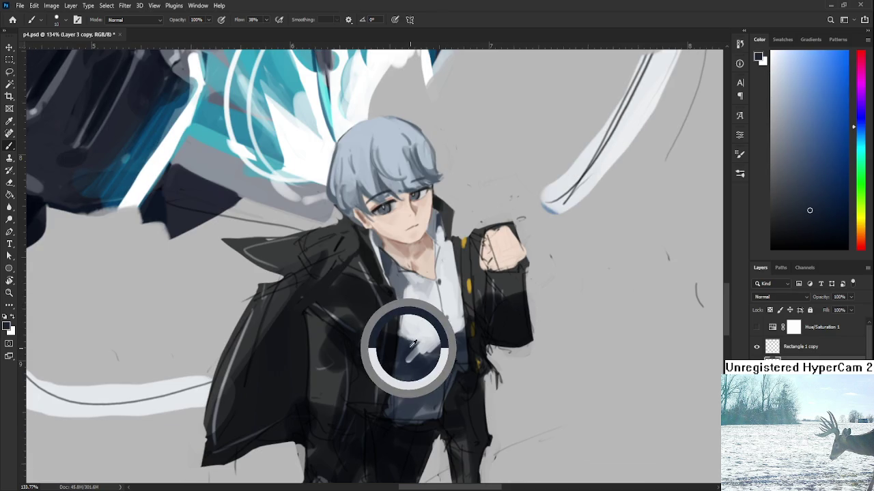
{"action": "mouse_move", "coordinate": [410, 338]}
{"action": "left_mouse_down"}
{"action": "mouse_move", "coordinate": [412, 361]}
{"action": "mouse_move", "coordinate": [399, 384]}
{"action": "mouse_move", "coordinate": [411, 374]}
{"action": "mouse_move", "coordinate": [432, 389]}
{"action": "mouse_move", "coordinate": [411, 388]}
{"action": "mouse_move", "coordinate": [409, 403]}
{"action": "left_mouse_up"}
{"action": "left_click", "coordinate": [411, 358], "text": "alt"}
{"action": "left_click", "coordinate": [437, 352], "text": "alt"}
{"action": "left_click", "coordinate": [400, 371], "text": "alt"}
{"action": "left_click", "coordinate": [411, 374], "text": "alt"}
{"action": "scroll", "coordinate": [430, 379], "scroll_direction": "down", "scroll_amount": 3}
{"action": "scroll", "coordinate": [431, 379], "scroll_direction": "down", "scroll_amount": 2}
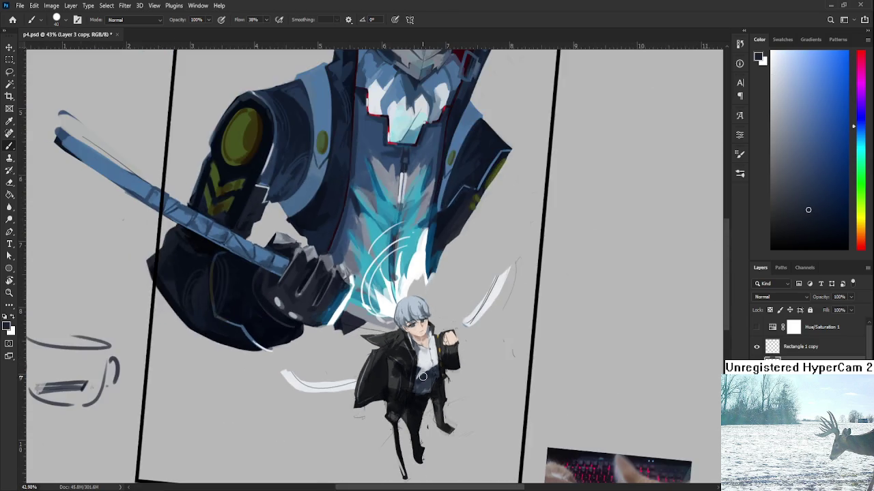
Shrink the brush and sample light and dark greys from the shirt
{"action": "scroll", "coordinate": [431, 379], "scroll_direction": "up", "scroll_amount": 2}
{"action": "scroll", "coordinate": [431, 379], "scroll_direction": "up", "scroll_amount": 3}
{"action": "left_click_drag", "start_coordinate": [436, 355], "coordinate": [422, 363]}
{"action": "left_click", "coordinate": [429, 341], "text": "alt"}
{"action": "key", "text": "bracketleft"}
{"action": "key", "text": "bracketleft"}
{"action": "key", "text": "bracketleft"}
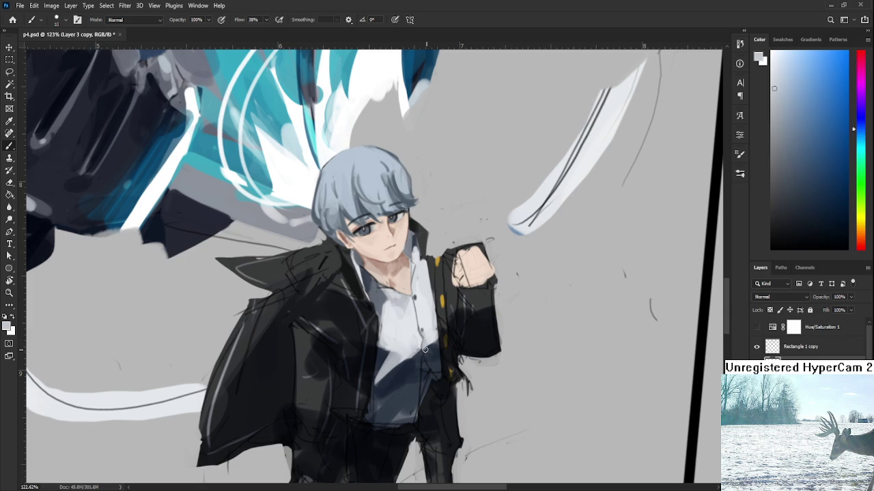
{"action": "left_click", "coordinate": [431, 346], "text": "alt"}
{"action": "left_click", "coordinate": [437, 348], "text": "alt"}
{"action": "left_click", "coordinate": [429, 356], "text": "alt"}
Sample further shirt tones and a darker blue-grey around the chest
{"action": "scroll", "coordinate": [441, 361], "scroll_direction": "down", "scroll_amount": 5}
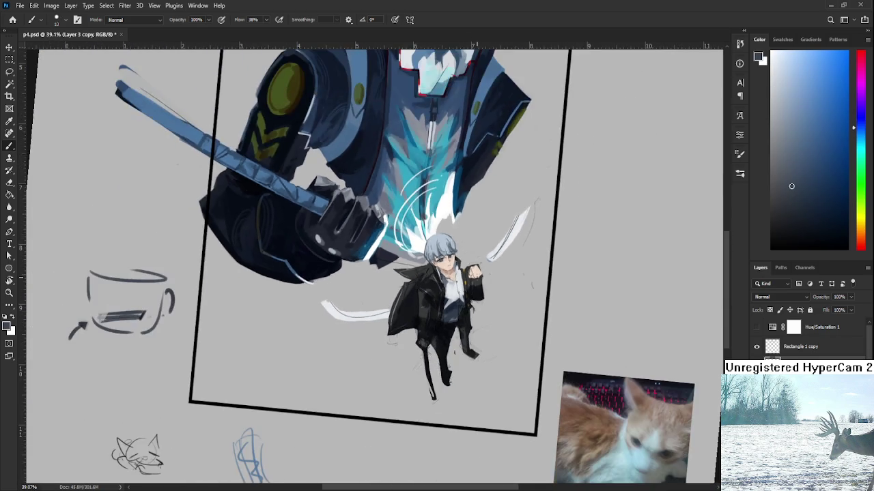
{"action": "scroll", "coordinate": [477, 276], "scroll_direction": "up", "scroll_amount": 3}
{"action": "scroll", "coordinate": [450, 283], "scroll_direction": "up", "scroll_amount": 3}
{"action": "mouse_move", "coordinate": [407, 334]}
{"action": "left_mouse_down"}
{"action": "mouse_move", "coordinate": [417, 313]}
{"action": "mouse_move", "coordinate": [438, 350]}
{"action": "left_mouse_up"}
{"action": "left_click", "coordinate": [449, 321], "text": "alt"}
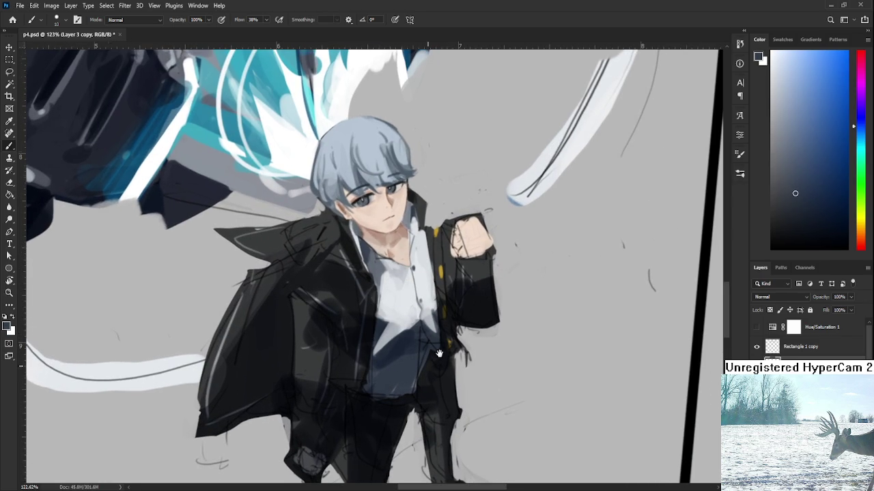
{"action": "left_click_drag", "start_coordinate": [470, 355], "coordinate": [440, 353]}
{"action": "left_click", "coordinate": [418, 348], "text": "alt"}
{"action": "mouse_move", "coordinate": [418, 349]}
{"action": "left_mouse_down"}
{"action": "mouse_move", "coordinate": [429, 324]}
{"action": "mouse_move", "coordinate": [420, 344]}
{"action": "left_mouse_up"}
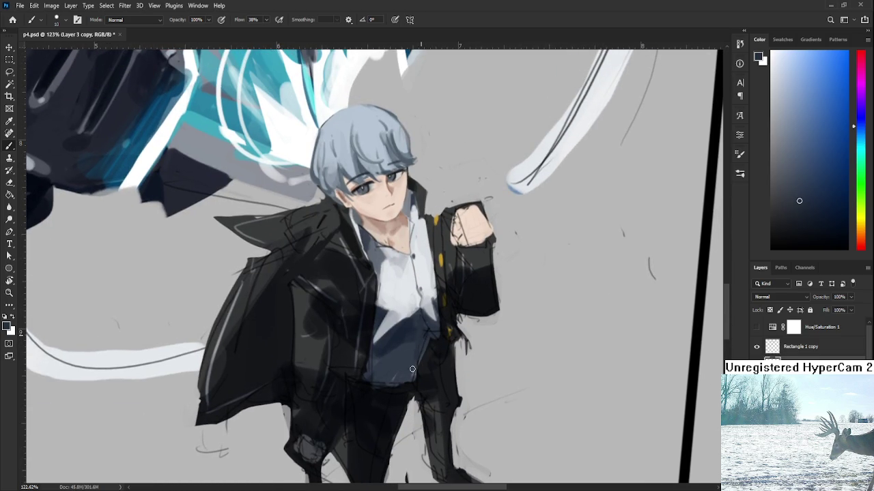
{"action": "left_click", "coordinate": [421, 377], "text": "alt"}
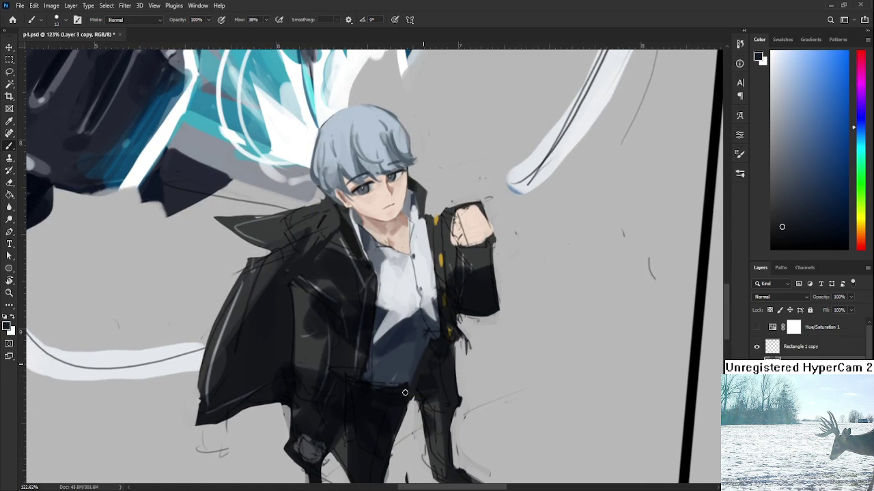
Dial in lighter and darker blue-grey shades for the lower shirt and waist
{"action": "left_click_drag", "start_coordinate": [409, 387], "coordinate": [387, 392]}
{"action": "left_click", "coordinate": [385, 376], "text": "alt"}
{"action": "left_click", "coordinate": [398, 351], "text": "alt"}
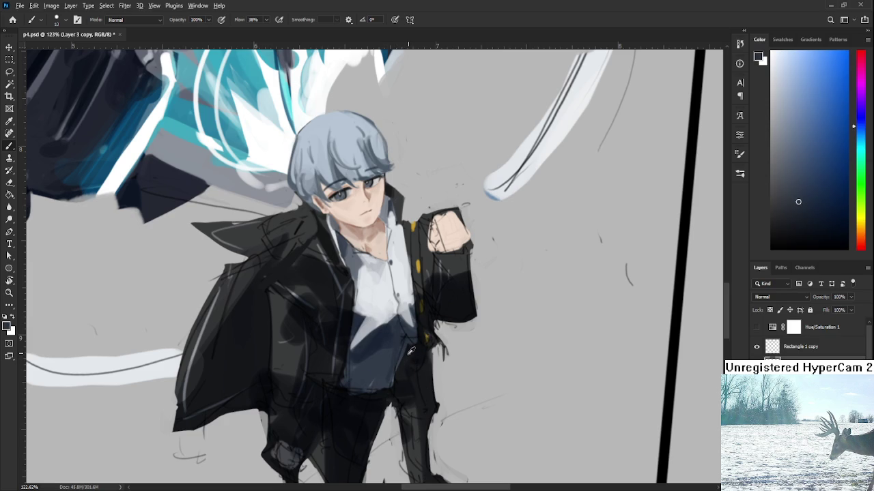
{"action": "left_click", "coordinate": [408, 353], "text": "alt"}
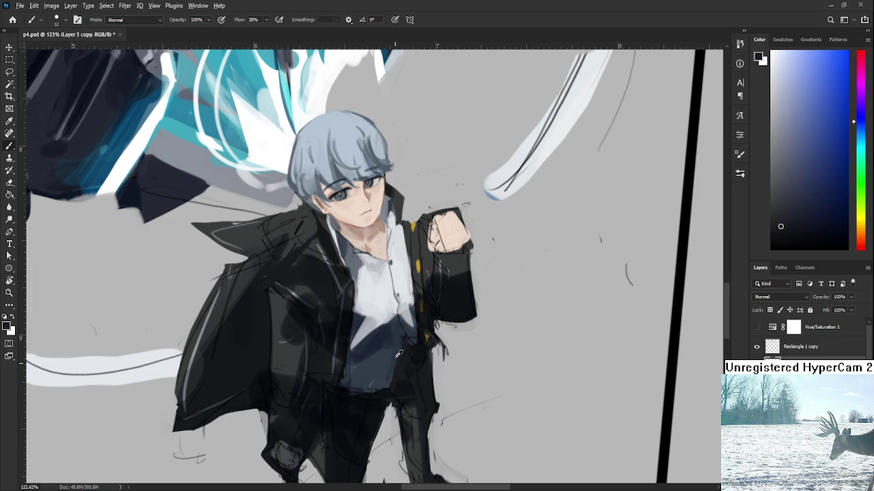
{"action": "left_click", "coordinate": [398, 354], "text": "alt"}
{"action": "left_click_drag", "start_coordinate": [382, 393], "coordinate": [404, 379]}
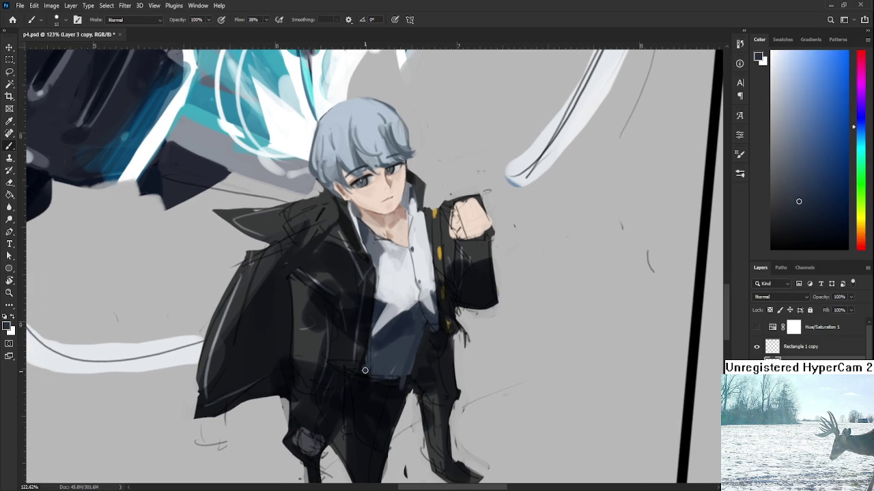
{"action": "left_click", "coordinate": [384, 371], "text": "alt"}
{"action": "left_click", "coordinate": [416, 361], "text": "alt"}
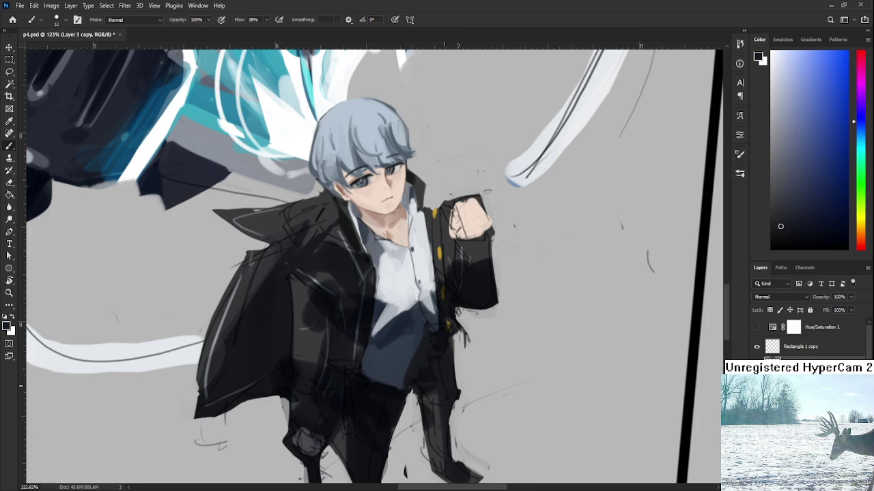
{"action": "left_click", "coordinate": [409, 362], "text": "alt"}
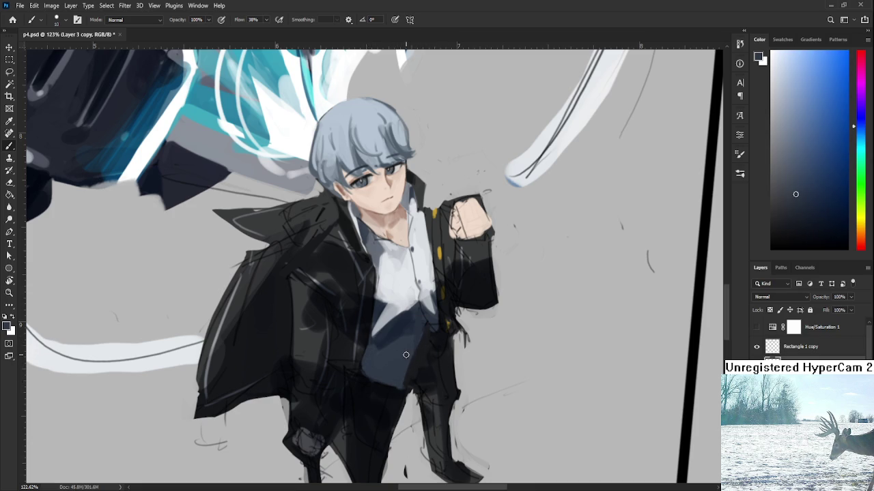
{"action": "left_click", "coordinate": [415, 327], "text": "alt"}
{"action": "scroll", "coordinate": [483, 316], "scroll_direction": "down", "scroll_amount": 5}
{"action": "scroll", "coordinate": [482, 315], "scroll_direction": "up", "scroll_amount": 2}
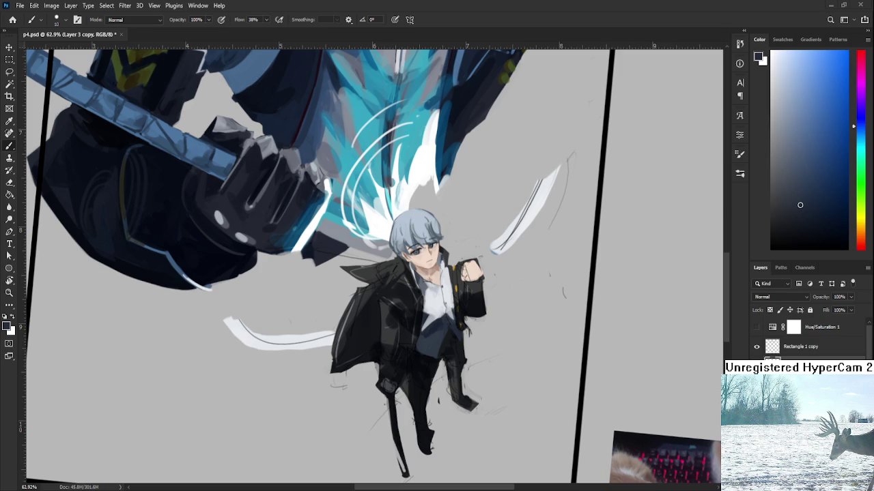
{"action": "scroll", "coordinate": [451, 324], "scroll_direction": "up", "scroll_amount": 4}
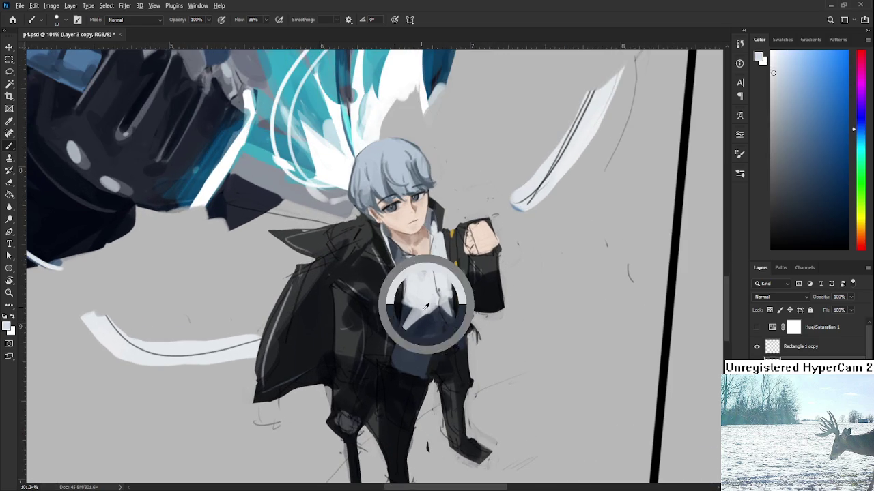
{"action": "left_click", "coordinate": [417, 329], "text": "alt"}
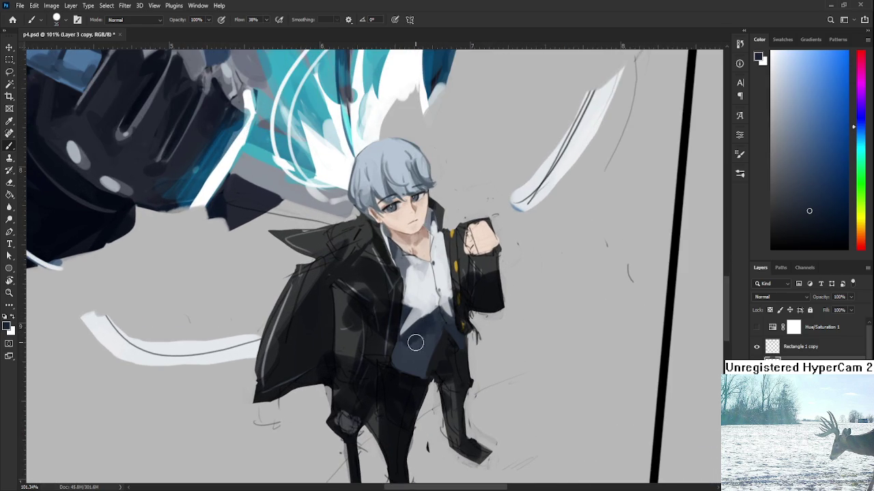
{"action": "left_click", "coordinate": [412, 349], "text": "alt"}
{"action": "left_click", "coordinate": [423, 331], "text": "alt"}
{"action": "scroll", "coordinate": [459, 300], "scroll_direction": "down", "scroll_amount": 3}
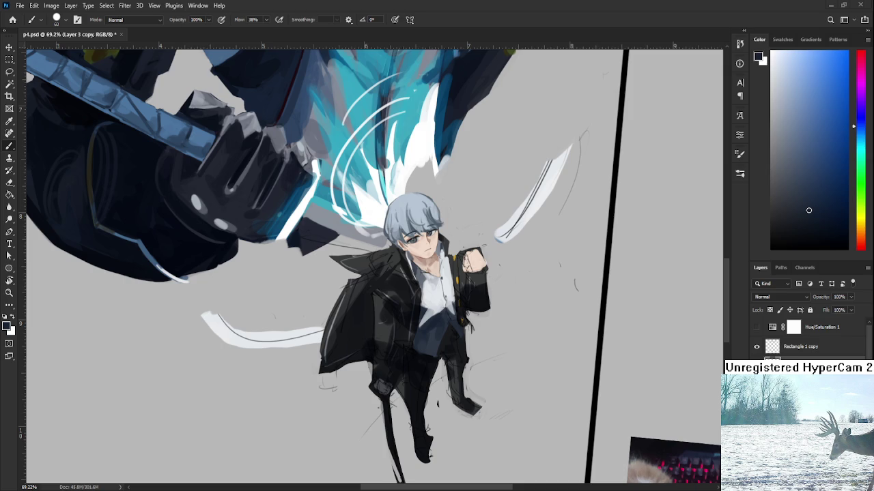
{"action": "scroll", "coordinate": [415, 333], "scroll_direction": "down", "scroll_amount": 5}
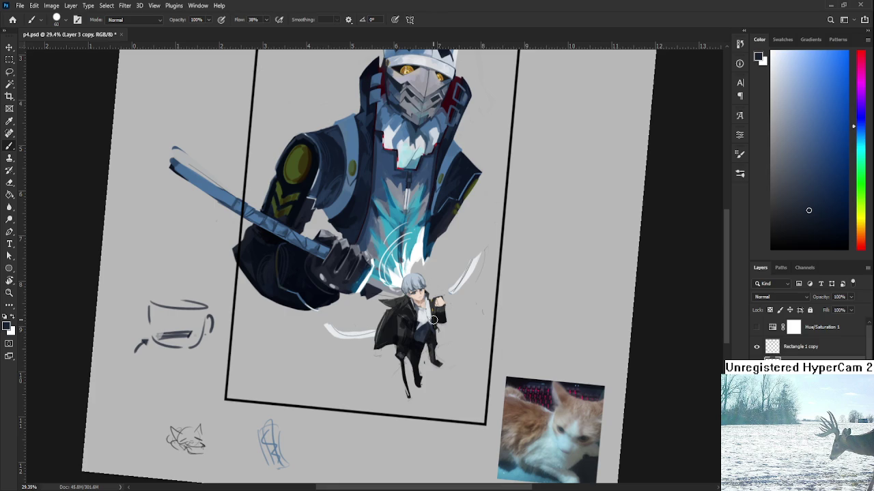
Pick a blue-grey paint colour and reduce the brush size to 20
{"action": "scroll", "coordinate": [433, 321], "scroll_direction": "up", "scroll_amount": 2}
{"action": "scroll", "coordinate": [423, 341], "scroll_direction": "up", "scroll_amount": 2}
{"action": "scroll", "coordinate": [410, 367], "scroll_direction": "up", "scroll_amount": 3}
{"action": "scroll", "coordinate": [435, 413], "scroll_direction": "down", "scroll_amount": 1}
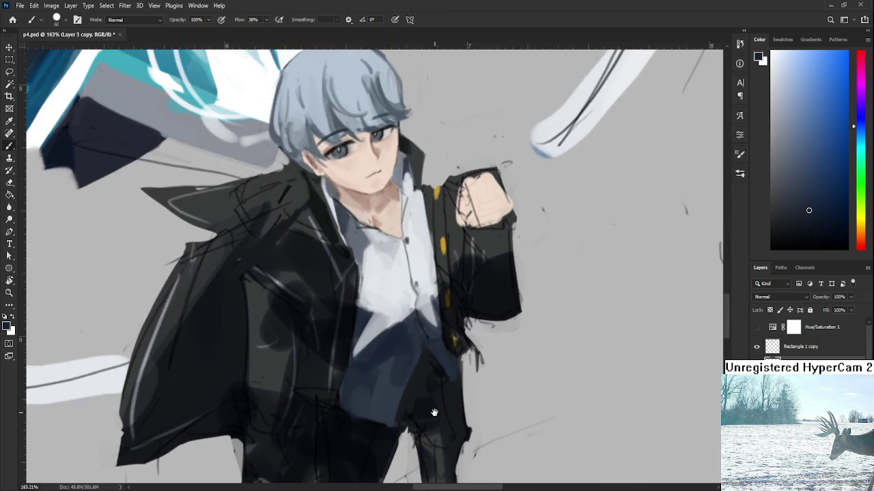
{"action": "scroll", "coordinate": [434, 413], "scroll_direction": "down", "scroll_amount": 1}
{"action": "left_click", "coordinate": [377, 341], "text": "alt"}
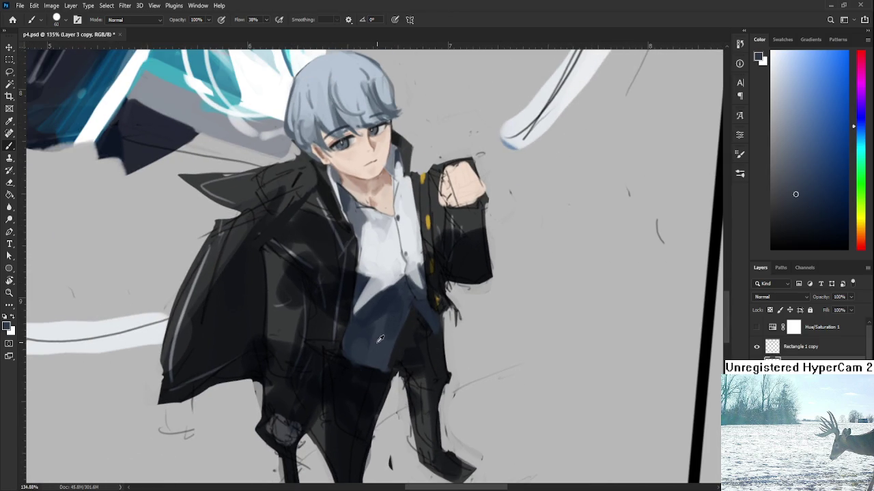
{"action": "key", "text": "bracketleft"}
{"action": "key", "text": "bracketleft"}
{"action": "key", "text": "bracketleft"}
{"action": "key", "text": "bracketleft"}
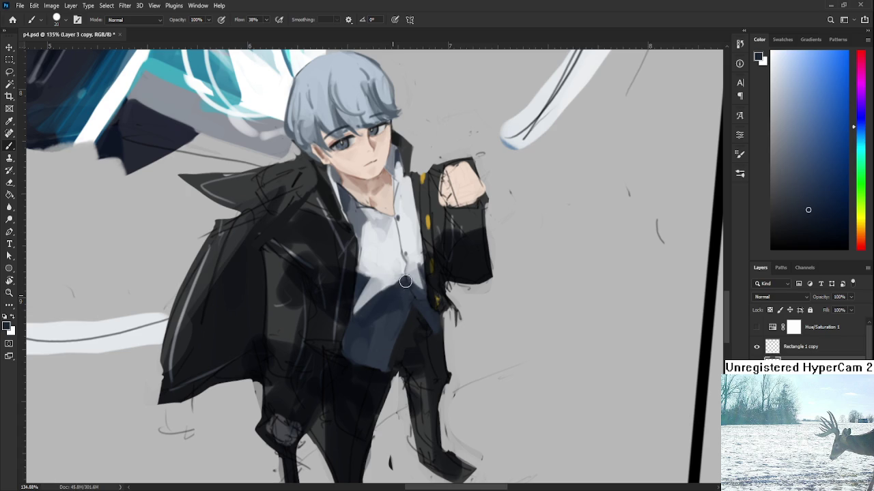
Zoom in on the face and sample a light blue-grey near the collar
{"action": "left_click", "coordinate": [407, 301], "text": "alt"}
{"action": "left_click", "coordinate": [380, 342], "text": "alt"}
{"action": "scroll", "coordinate": [380, 341], "scroll_direction": "up", "scroll_amount": 5}
{"action": "scroll", "coordinate": [349, 302], "scroll_direction": "up", "scroll_amount": 2}
{"action": "scroll", "coordinate": [349, 302], "scroll_direction": "up", "scroll_amount": 2}
{"action": "scroll", "coordinate": [349, 302], "scroll_direction": "up", "scroll_amount": 1}
{"action": "scroll", "coordinate": [349, 302], "scroll_direction": "up", "scroll_amount": 1}
{"action": "left_click", "coordinate": [421, 300], "text": "alt"}
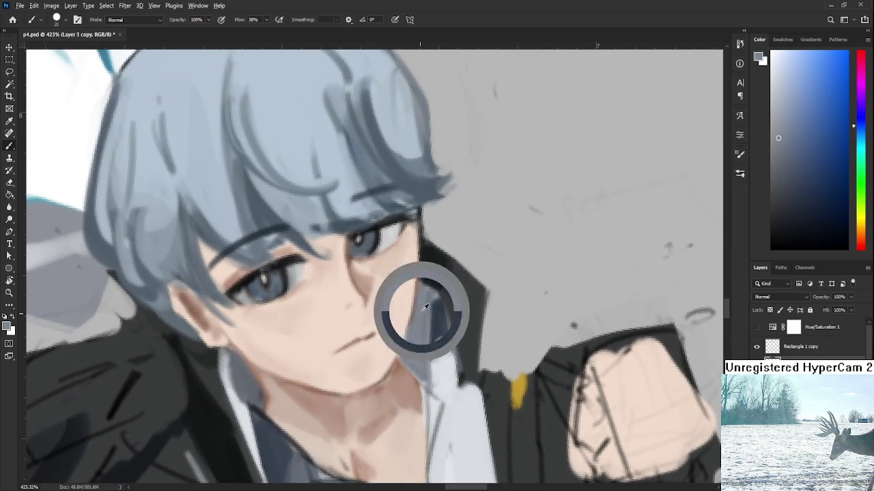
Paint light blue-grey strokes along the shirt collar and neck edge
{"action": "left_click_drag", "start_coordinate": [417, 286], "coordinate": [407, 343]}
{"action": "mouse_move", "coordinate": [414, 300]}
{"action": "left_mouse_down"}
{"action": "mouse_move", "coordinate": [401, 352]}
{"action": "mouse_move", "coordinate": [406, 344]}
{"action": "left_mouse_up"}
{"action": "left_click_drag", "start_coordinate": [425, 276], "coordinate": [413, 285]}
{"action": "left_click_drag", "start_coordinate": [404, 359], "coordinate": [401, 323]}
Sample a skin tone and repaint the neck edge shading, undoing two attempts
{"action": "left_click", "coordinate": [398, 315], "text": "alt"}
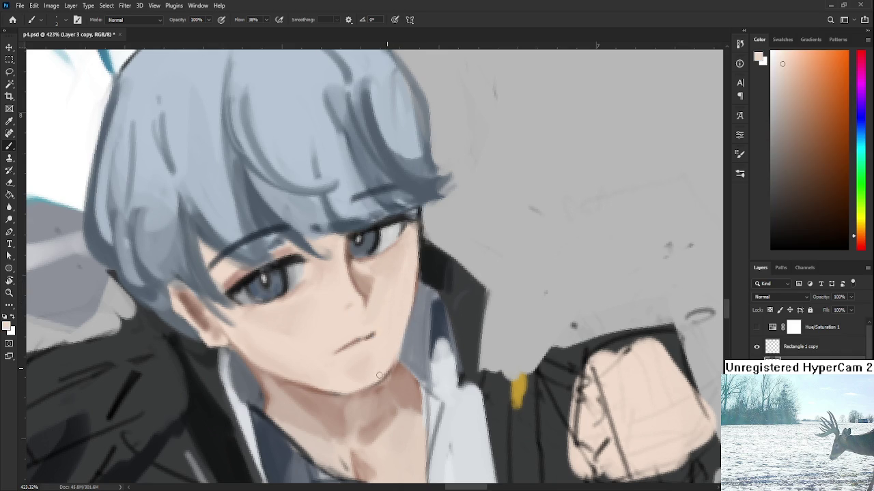
{"action": "mouse_move", "coordinate": [357, 284]}
{"action": "left_mouse_down"}
{"action": "mouse_move", "coordinate": [346, 361]}
{"action": "mouse_move", "coordinate": [318, 370]}
{"action": "mouse_move", "coordinate": [363, 396]}
{"action": "mouse_move", "coordinate": [385, 377]}
{"action": "left_mouse_up"}
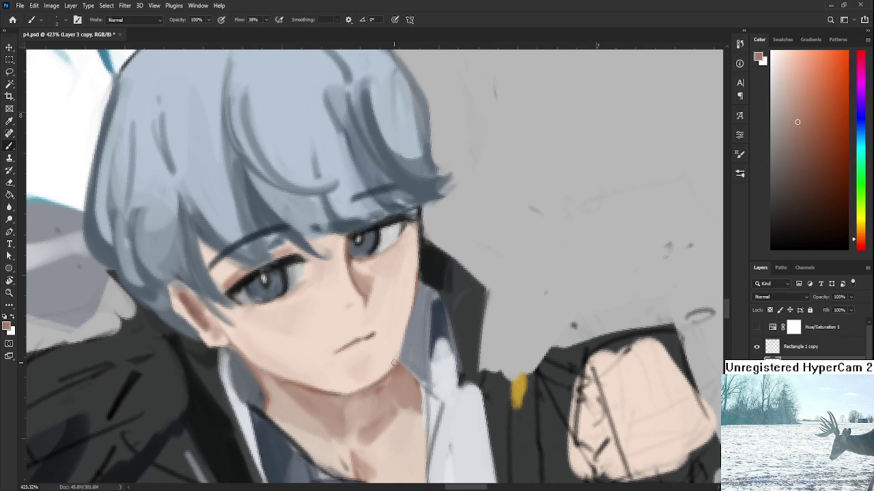
{"action": "left_click_drag", "start_coordinate": [415, 280], "coordinate": [396, 369]}
{"action": "key", "text": "ctrl+z"}
{"action": "left_click_drag", "start_coordinate": [413, 292], "coordinate": [401, 352]}
{"action": "key", "text": "ctrl+z"}
{"action": "left_click_drag", "start_coordinate": [412, 295], "coordinate": [398, 341]}
Soften the neck edge with light peach, then sample grey-blue near the collar
{"action": "left_click_drag", "start_coordinate": [412, 293], "coordinate": [397, 358]}
{"action": "left_click", "coordinate": [403, 320], "text": "alt"}
{"action": "left_click_drag", "start_coordinate": [408, 306], "coordinate": [398, 360]}
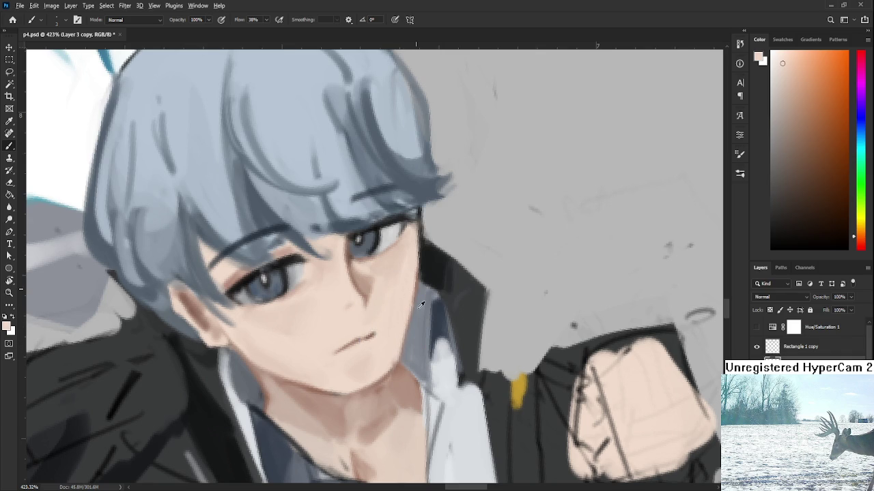
{"action": "left_click", "coordinate": [417, 313], "text": "alt"}
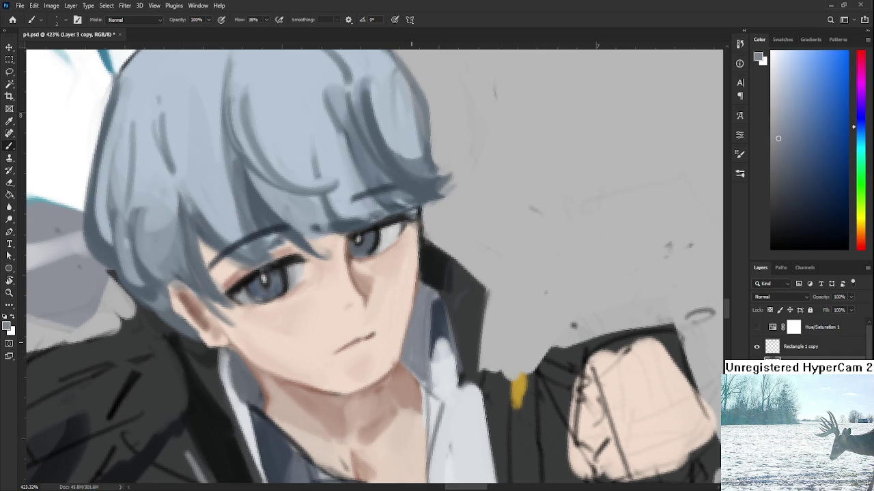
{"action": "scroll", "coordinate": [445, 343], "scroll_direction": "down", "scroll_amount": 3}
{"action": "scroll", "coordinate": [445, 343], "scroll_direction": "down", "scroll_amount": 3}
{"action": "scroll", "coordinate": [445, 343], "scroll_direction": "down", "scroll_amount": 2}
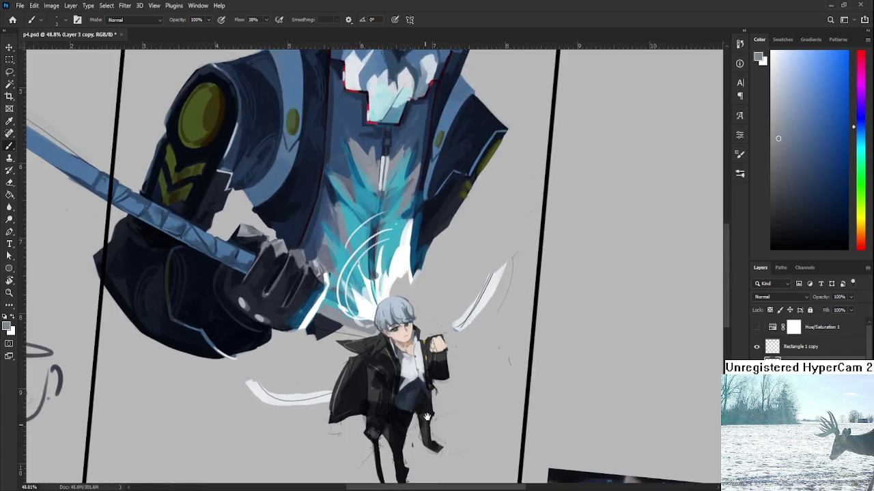
{"action": "scroll", "coordinate": [445, 344], "scroll_direction": "down", "scroll_amount": 2}
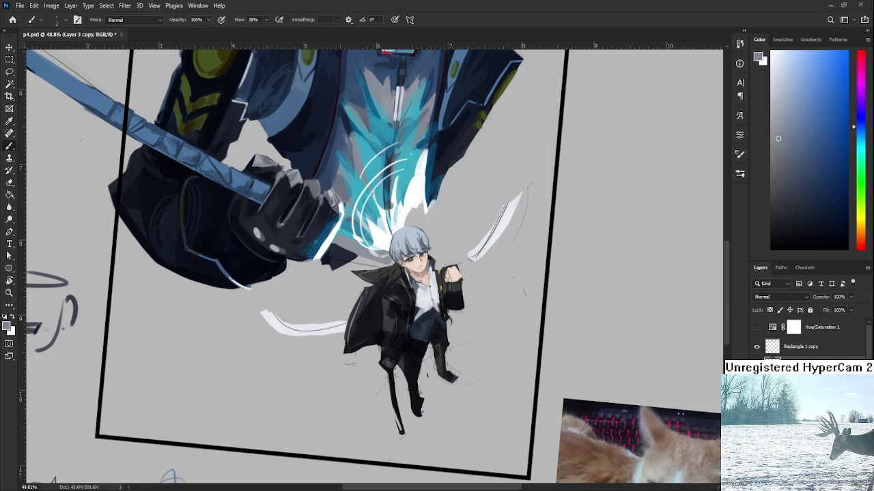
{"action": "scroll", "coordinate": [467, 331], "scroll_direction": "up", "scroll_amount": 2}
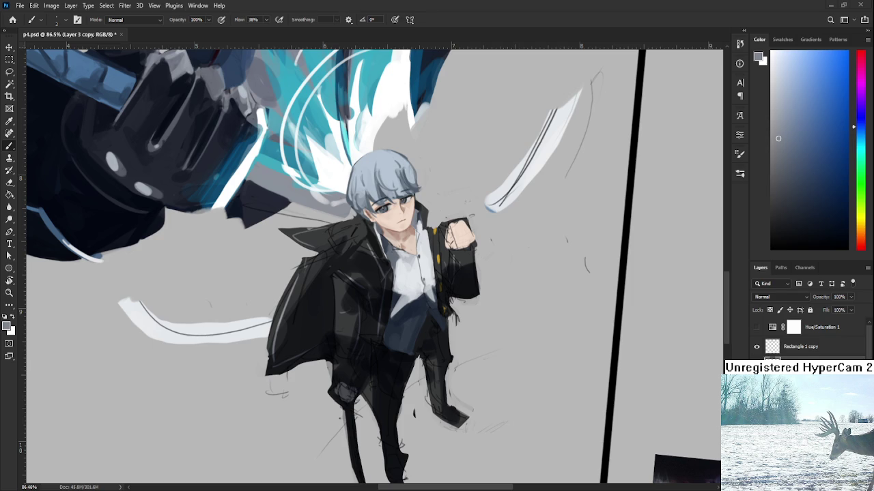
{"action": "scroll", "coordinate": [381, 277], "scroll_direction": "up", "scroll_amount": 5}
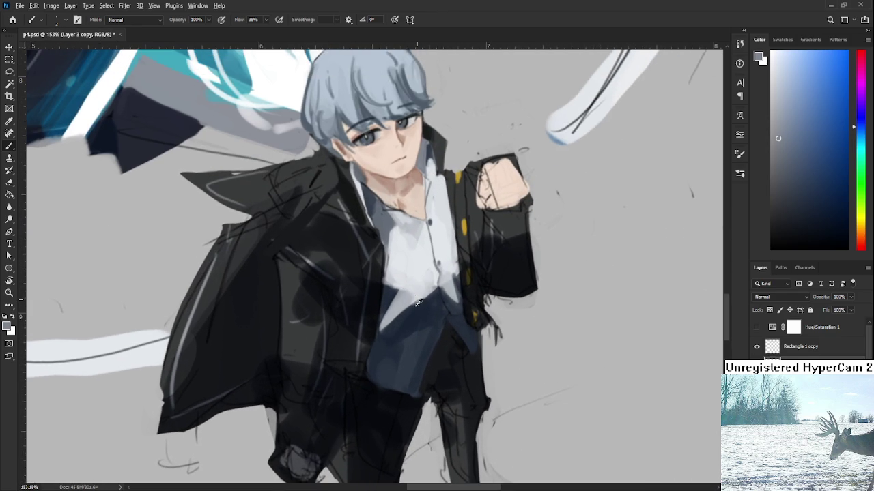
Sample a light grey from the boy's white shirt, testing darker shirt greys first
{"action": "left_click", "coordinate": [417, 308], "text": "alt"}
{"action": "left_click", "coordinate": [437, 287], "text": "alt"}
{"action": "left_click", "coordinate": [433, 269], "text": "alt"}
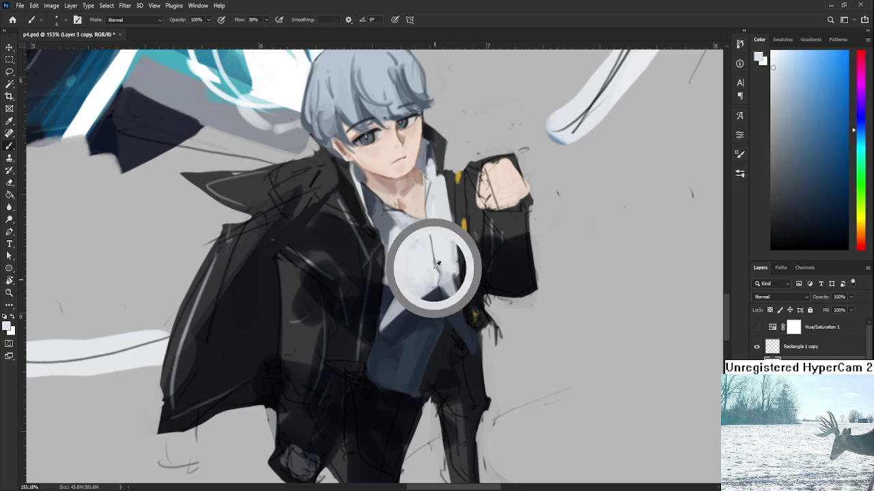
{"action": "left_click", "coordinate": [428, 287], "text": "alt"}
{"action": "left_click", "coordinate": [433, 273], "text": "alt"}
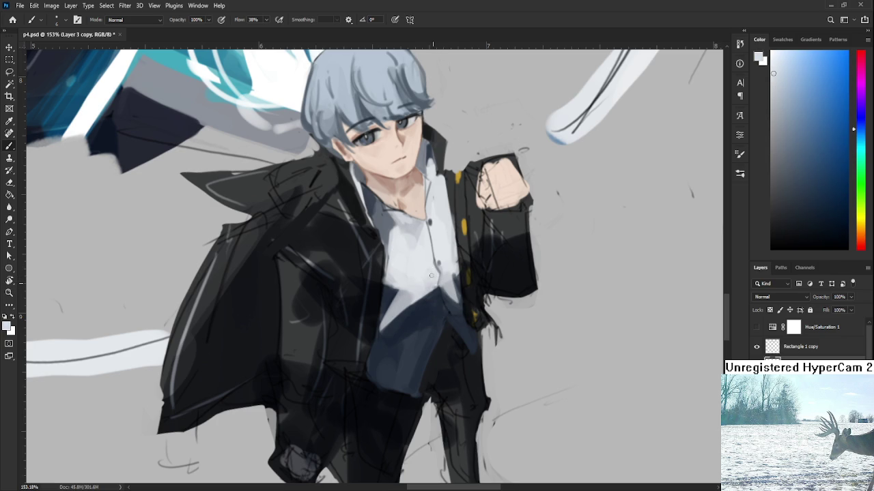
{"action": "left_click", "coordinate": [409, 299], "text": "alt"}
{"action": "left_click", "coordinate": [432, 285], "text": "alt"}
Recentre and zoom the canvas view on the boy's figure
{"action": "mouse_move", "coordinate": [432, 285]}
{"action": "left_mouse_down"}
{"action": "mouse_move", "coordinate": [380, 336]}
{"action": "mouse_move", "coordinate": [341, 348]}
{"action": "left_mouse_up"}
{"action": "scroll", "coordinate": [419, 306], "scroll_direction": "down", "scroll_amount": 3}
{"action": "scroll", "coordinate": [418, 306], "scroll_direction": "up", "scroll_amount": 1}
{"action": "scroll", "coordinate": [419, 306], "scroll_direction": "up", "scroll_amount": 1}
Rotate the view and paint near-black strokes along the jacket's left edge
{"action": "key", "text": "r"}
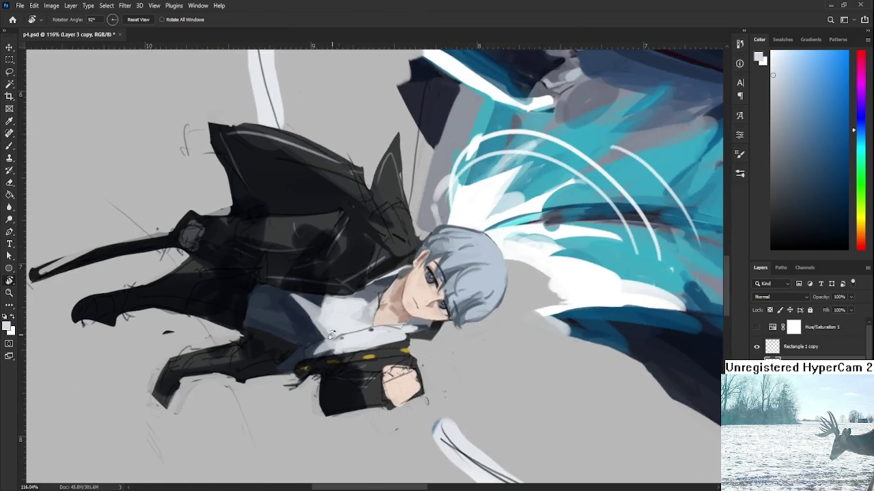
{"action": "scroll", "coordinate": [345, 328], "scroll_direction": "up", "scroll_amount": 3}
{"action": "scroll", "coordinate": [349, 314], "scroll_direction": "up", "scroll_amount": 3}
{"action": "key", "text": "b"}
{"action": "left_click", "coordinate": [327, 297], "text": "alt"}
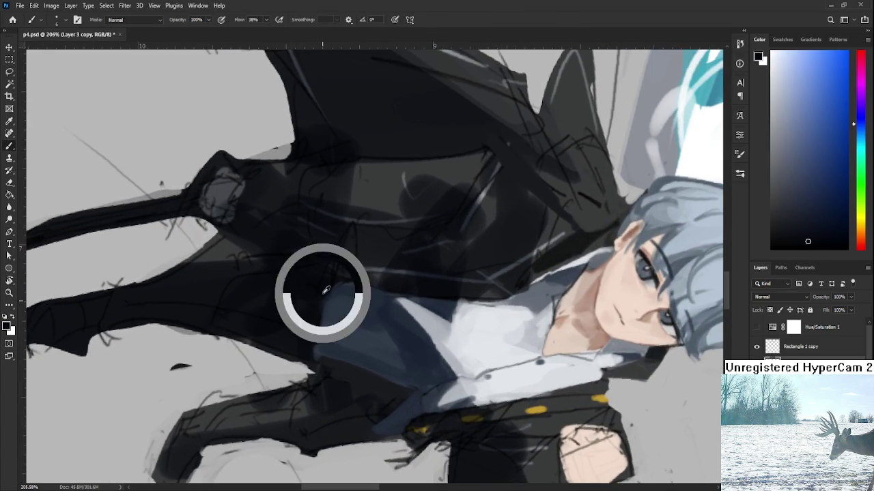
{"action": "left_click", "coordinate": [334, 290], "text": "alt"}
{"action": "mouse_move", "coordinate": [338, 286]}
{"action": "left_mouse_down"}
{"action": "mouse_move", "coordinate": [313, 355]}
{"action": "mouse_move", "coordinate": [414, 343]}
{"action": "left_mouse_up"}
{"action": "key", "text": "r"}
{"action": "left_click", "coordinate": [417, 340], "text": "alt"}
{"action": "scroll", "coordinate": [398, 390], "scroll_direction": "down", "scroll_amount": 5}
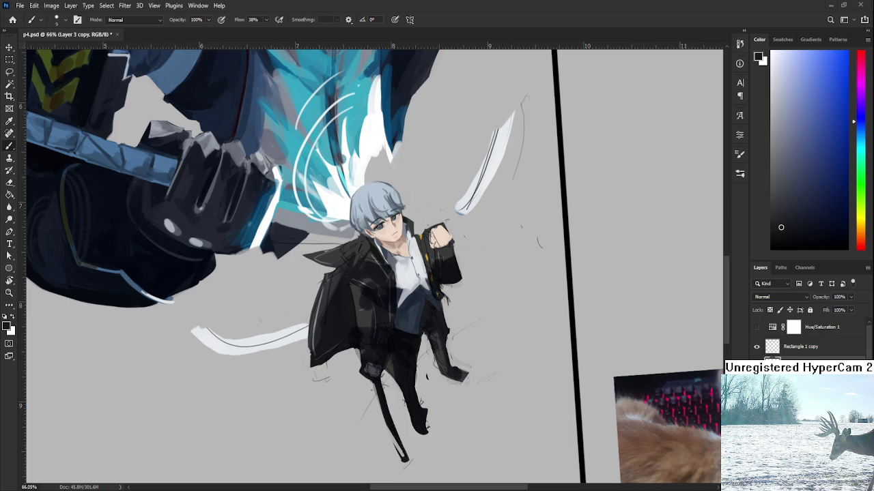
Reorient the view and set up a size-20 brush with a dark jacket colour
{"action": "key", "text": "r"}
{"action": "scroll", "coordinate": [433, 315], "scroll_direction": "up", "scroll_amount": 2}
{"action": "scroll", "coordinate": [432, 310], "scroll_direction": "up", "scroll_amount": 2}
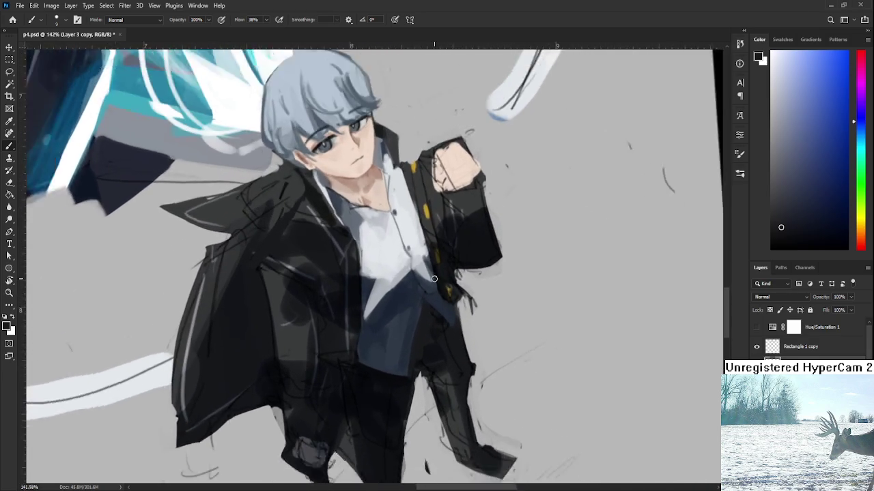
{"action": "scroll", "coordinate": [433, 304], "scroll_direction": "up", "scroll_amount": 2}
{"action": "scroll", "coordinate": [433, 300], "scroll_direction": "down", "scroll_amount": 2}
{"action": "scroll", "coordinate": [433, 300], "scroll_direction": "down", "scroll_amount": 2}
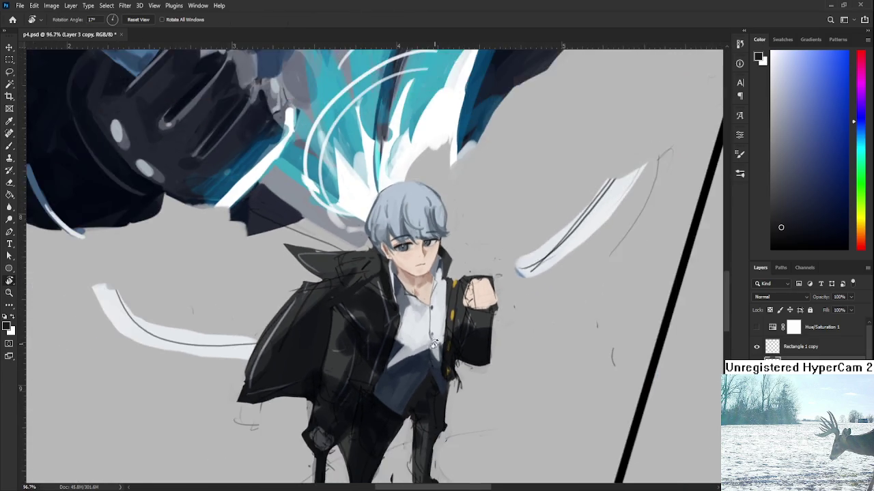
{"action": "scroll", "coordinate": [432, 300], "scroll_direction": "up", "scroll_amount": 2}
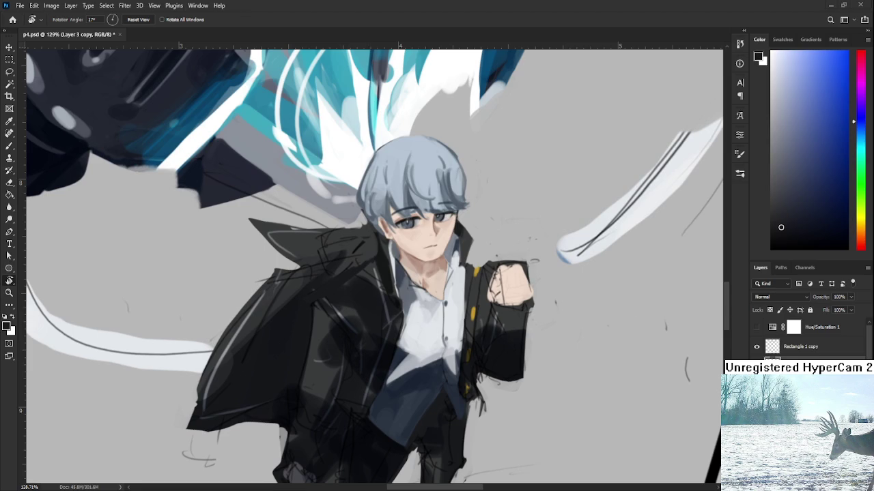
{"action": "scroll", "coordinate": [327, 311], "scroll_direction": "down", "scroll_amount": 3}
{"action": "key", "text": "b"}
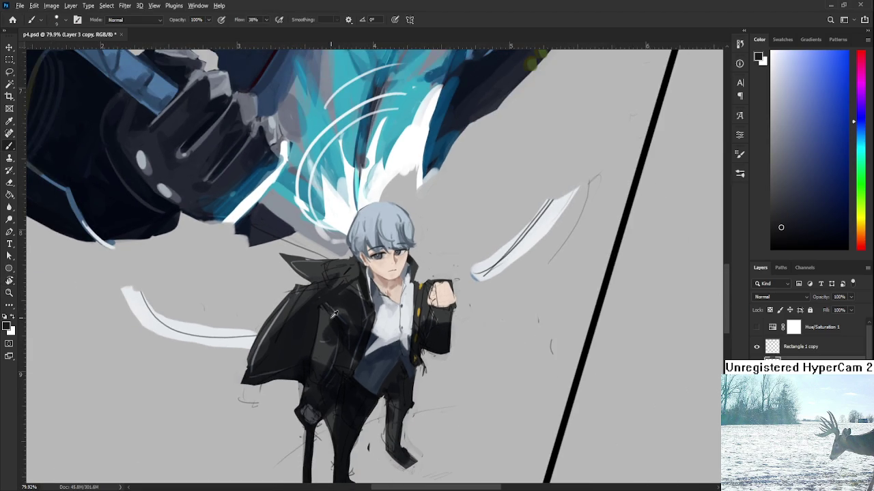
{"action": "left_click", "coordinate": [332, 318], "text": "alt"}
{"action": "key", "text": "bracketright"}
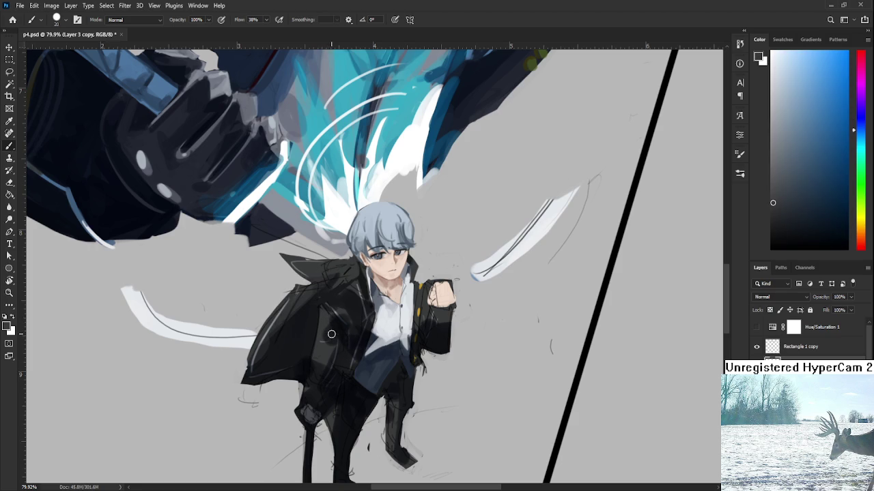
Work a range of dark and lighter jacket shades into the coat
{"action": "left_click", "coordinate": [342, 319], "text": "alt"}
{"action": "left_click", "coordinate": [326, 322], "text": "alt"}
{"action": "left_click", "coordinate": [340, 337], "text": "alt"}
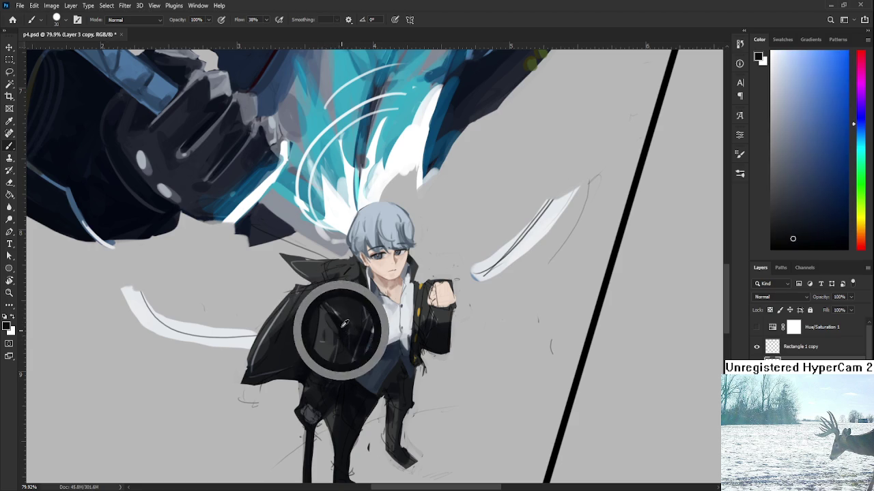
{"action": "left_click", "coordinate": [327, 356], "text": "alt"}
{"action": "left_click", "coordinate": [327, 345], "text": "alt"}
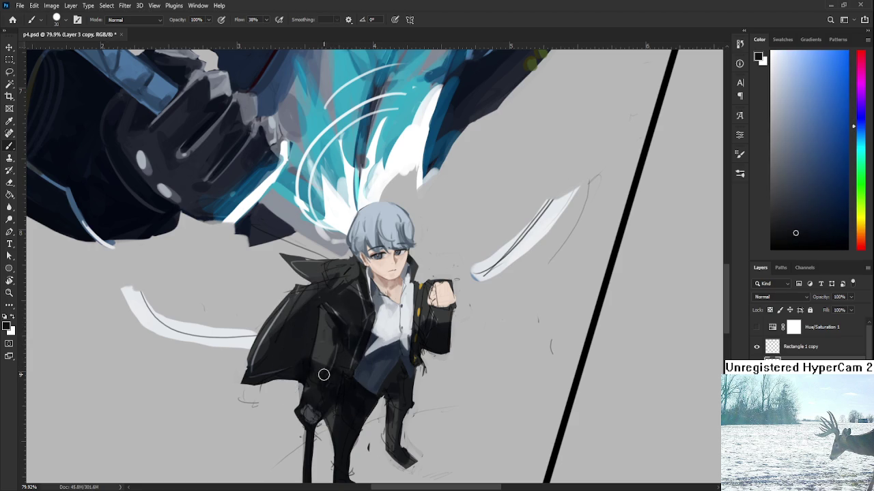
{"action": "left_click", "coordinate": [323, 341], "text": "alt"}
{"action": "left_click", "coordinate": [328, 372], "text": "alt"}
{"action": "left_click", "coordinate": [317, 368], "text": "alt"}
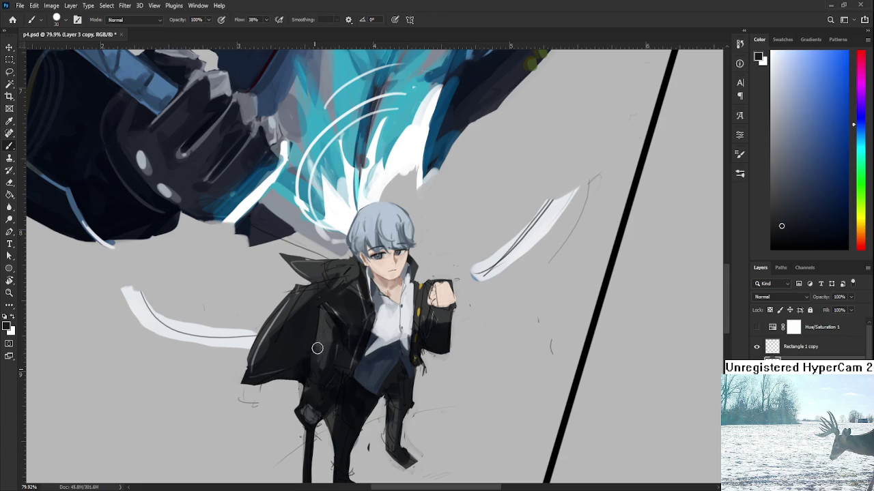
{"action": "left_click", "coordinate": [322, 345], "text": "alt"}
{"action": "left_click", "coordinate": [321, 366], "text": "alt"}
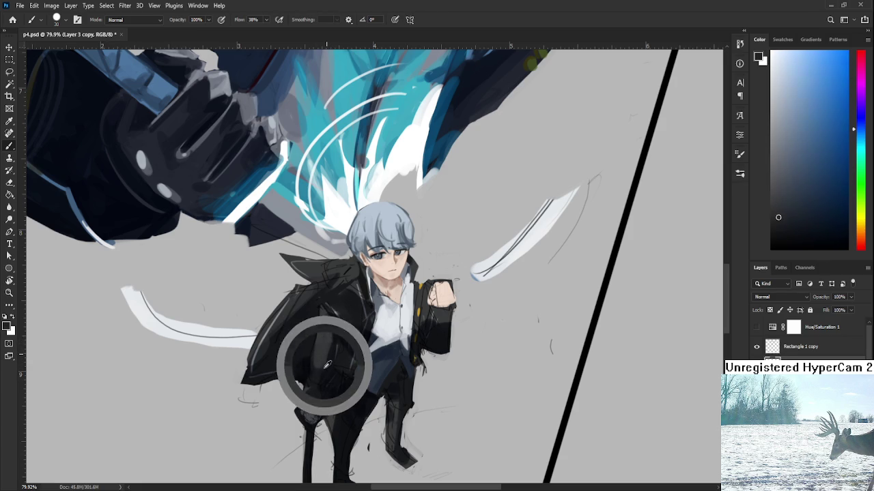
{"action": "left_click", "coordinate": [333, 351], "text": "alt"}
{"action": "left_click", "coordinate": [329, 333], "text": "alt"}
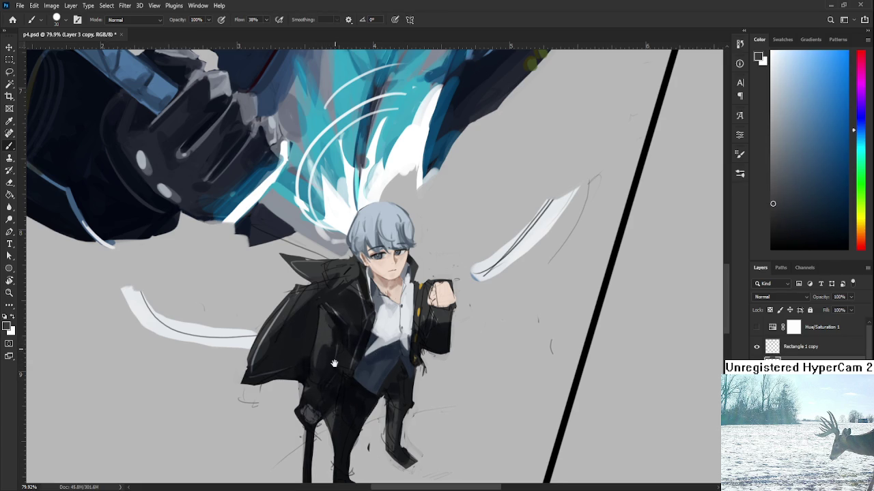
Recentre the boy and keep shading the jacket with freshly sampled dark tones
{"action": "left_click_drag", "start_coordinate": [354, 382], "coordinate": [362, 344]}
{"action": "left_click", "coordinate": [326, 340], "text": "alt"}
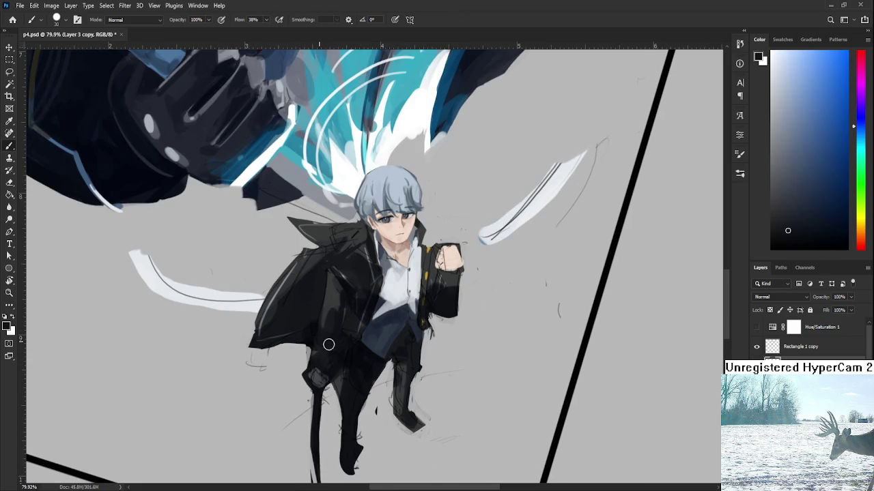
{"action": "scroll", "coordinate": [333, 346], "scroll_direction": "up", "scroll_amount": 2}
{"action": "scroll", "coordinate": [357, 347], "scroll_direction": "up", "scroll_amount": 2}
{"action": "left_click", "coordinate": [352, 362], "text": "alt"}
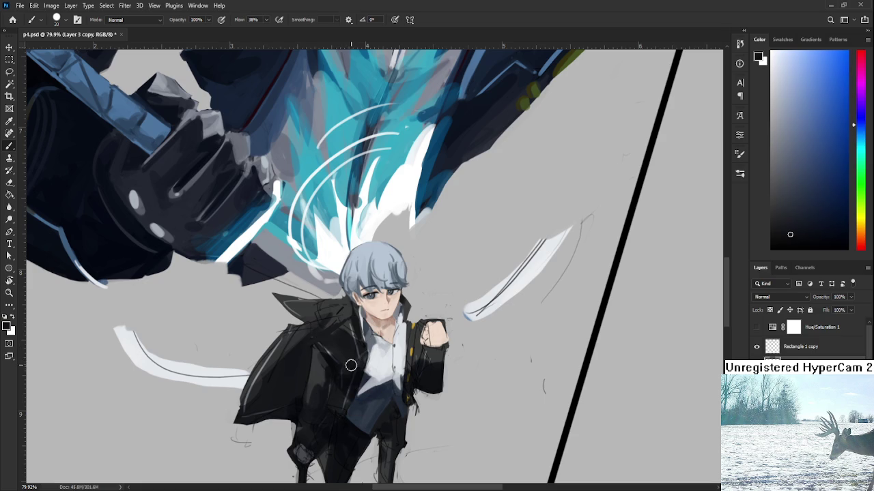
{"action": "left_click", "coordinate": [348, 333], "text": "alt"}
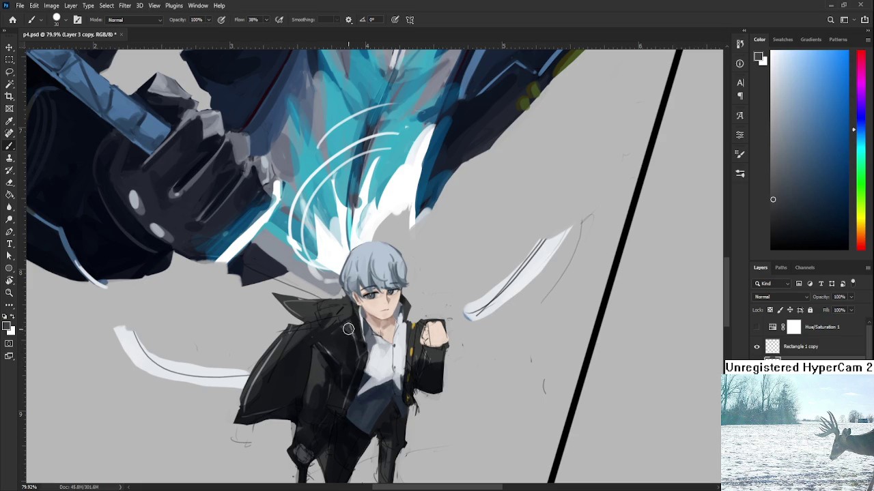
{"action": "left_click", "coordinate": [348, 354], "text": "alt"}
{"action": "left_click_drag", "start_coordinate": [349, 353], "coordinate": [347, 342]}
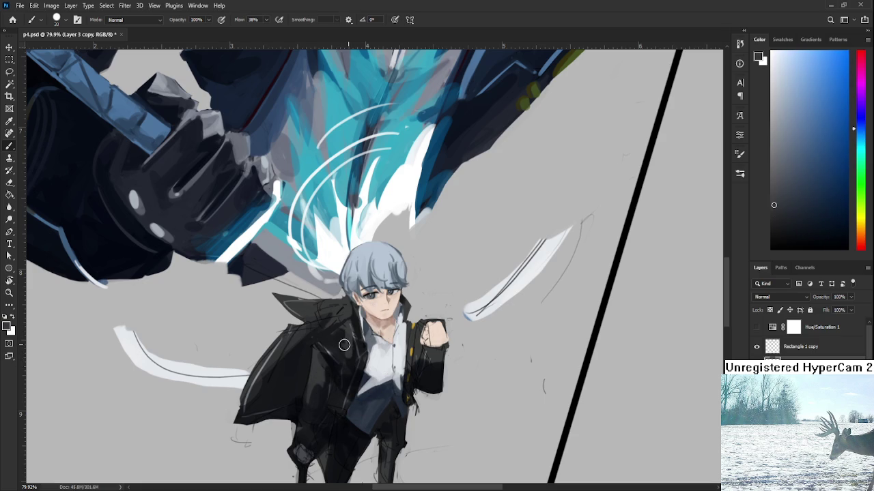
{"action": "left_click", "coordinate": [346, 340], "text": "alt"}
{"action": "left_click", "coordinate": [346, 354], "text": "alt"}
{"action": "left_click", "coordinate": [352, 361], "text": "alt"}
{"action": "scroll", "coordinate": [366, 342], "scroll_direction": "down", "scroll_amount": 2}
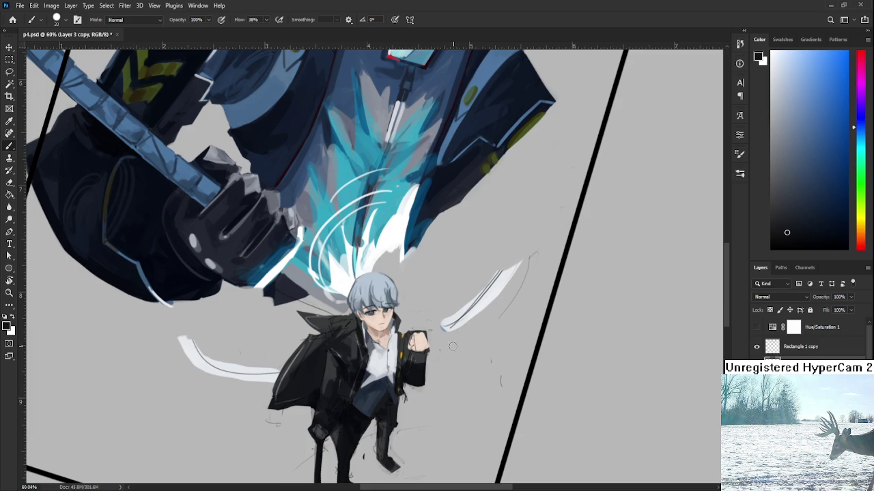
{"action": "scroll", "coordinate": [351, 357], "scroll_direction": "up", "scroll_amount": 3}
Paint dark strokes down the front of the boy's coat
{"action": "scroll", "coordinate": [328, 361], "scroll_direction": "up", "scroll_amount": 2}
{"action": "left_click_drag", "start_coordinate": [312, 364], "coordinate": [347, 293]}
{"action": "mouse_move", "coordinate": [341, 367]}
{"action": "left_mouse_down"}
{"action": "mouse_move", "coordinate": [348, 280]}
{"action": "mouse_move", "coordinate": [357, 283]}
{"action": "left_mouse_up"}
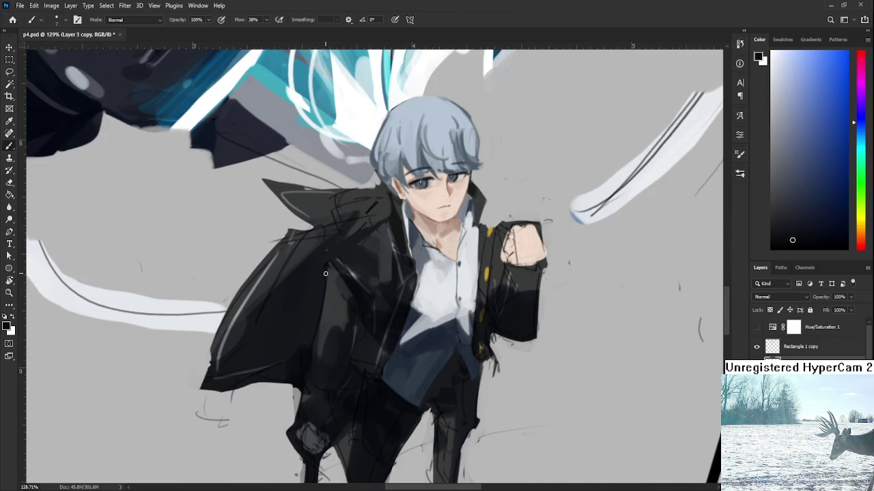
{"action": "mouse_move", "coordinate": [318, 355]}
{"action": "left_mouse_down"}
{"action": "mouse_move", "coordinate": [339, 315]}
{"action": "mouse_move", "coordinate": [320, 359]}
{"action": "mouse_move", "coordinate": [330, 339]}
{"action": "left_mouse_up"}
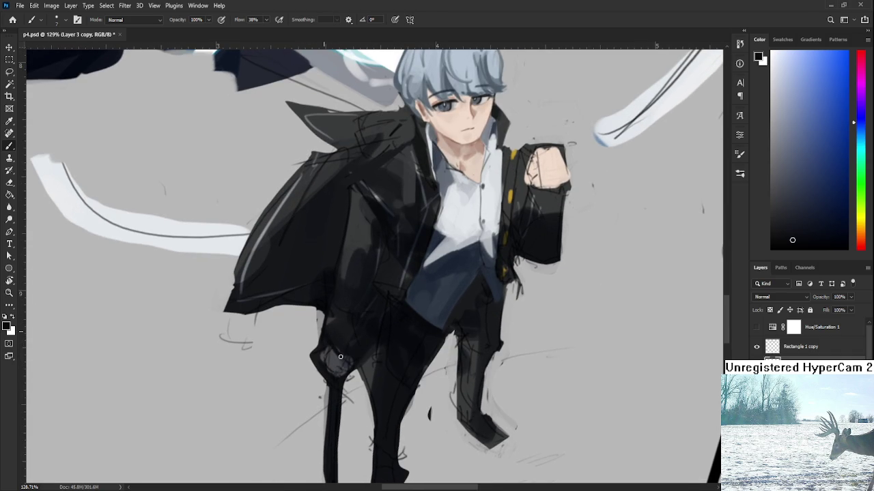
{"action": "scroll", "coordinate": [367, 355], "scroll_direction": "up", "scroll_amount": 3}
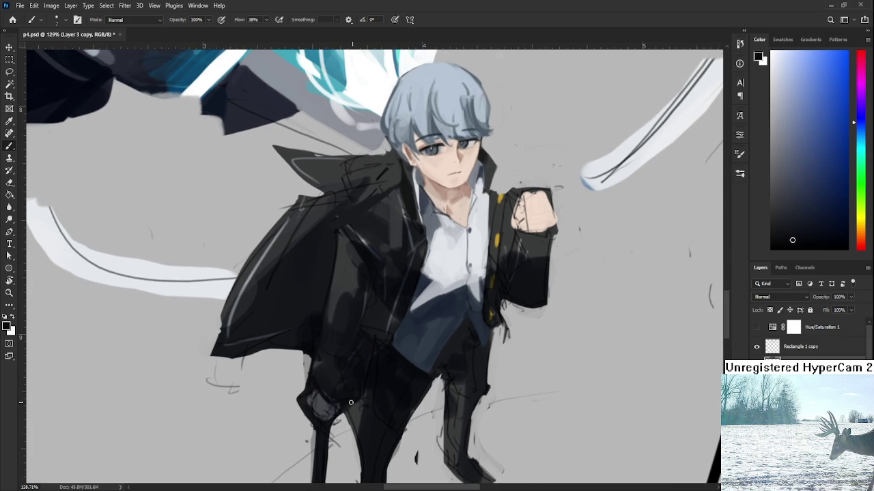
Enlarge the brush and work darker and lighter coat tones into the coat folds
{"action": "left_click", "coordinate": [342, 348], "text": "alt"}
{"action": "key", "text": "bracketright"}
{"action": "key", "text": "bracketright"}
{"action": "key", "text": "bracketright"}
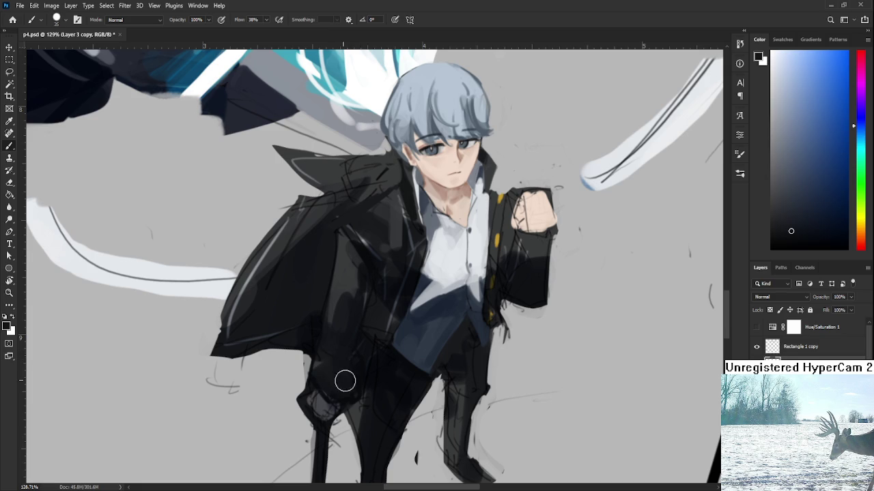
{"action": "left_click", "coordinate": [329, 362], "text": "alt"}
{"action": "left_click", "coordinate": [360, 372], "text": "alt"}
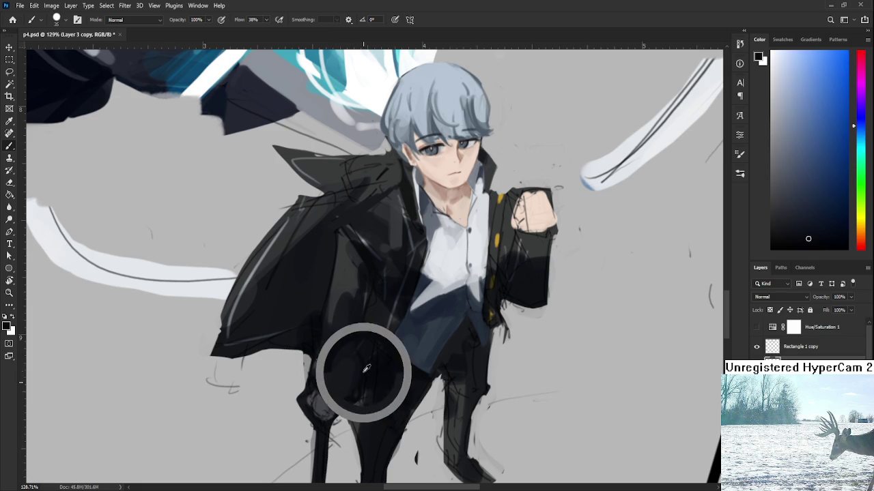
{"action": "left_click", "coordinate": [370, 364], "text": "alt"}
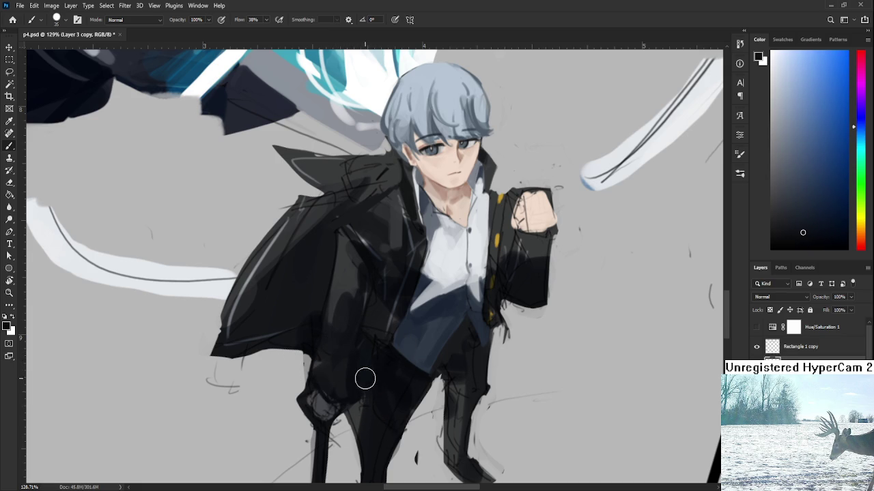
{"action": "left_click", "coordinate": [358, 369], "text": "alt"}
{"action": "left_click", "coordinate": [351, 376], "text": "alt"}
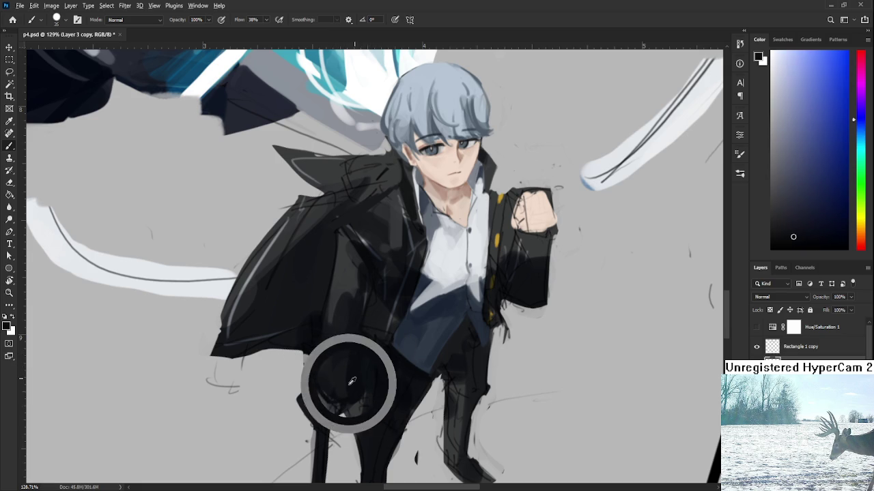
{"action": "left_click", "coordinate": [346, 379], "text": "alt"}
{"action": "left_click", "coordinate": [333, 379], "text": "alt"}
{"action": "left_click", "coordinate": [325, 384], "text": "alt"}
{"action": "left_click", "coordinate": [321, 380], "text": "alt"}
Bring the legs into view and paint dark strokes along the left trouser leg
{"action": "mouse_move", "coordinate": [321, 371]}
{"action": "left_mouse_down"}
{"action": "mouse_move", "coordinate": [321, 399]}
{"action": "mouse_move", "coordinate": [323, 390]}
{"action": "left_mouse_up"}
{"action": "left_click", "coordinate": [321, 398], "text": "alt"}
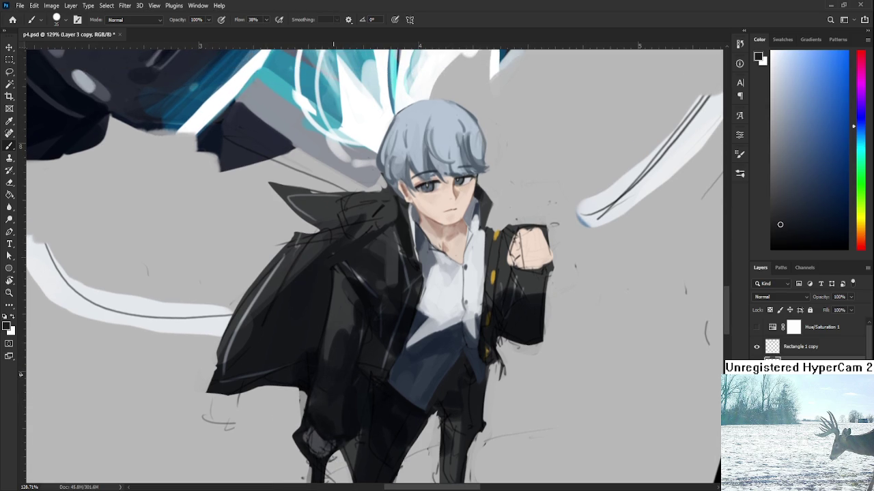
{"action": "scroll", "coordinate": [393, 316], "scroll_direction": "down", "scroll_amount": 5}
{"action": "scroll", "coordinate": [393, 316], "scroll_direction": "up", "scroll_amount": 5}
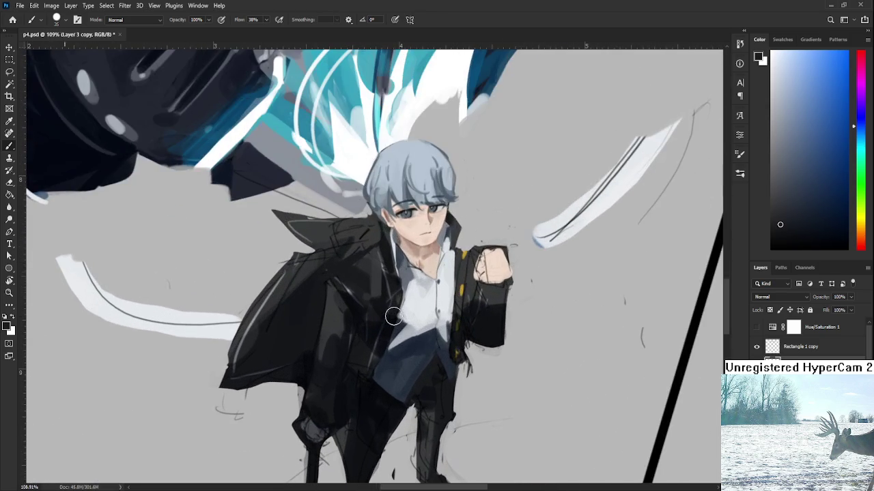
{"action": "left_click", "coordinate": [321, 347], "text": "alt"}
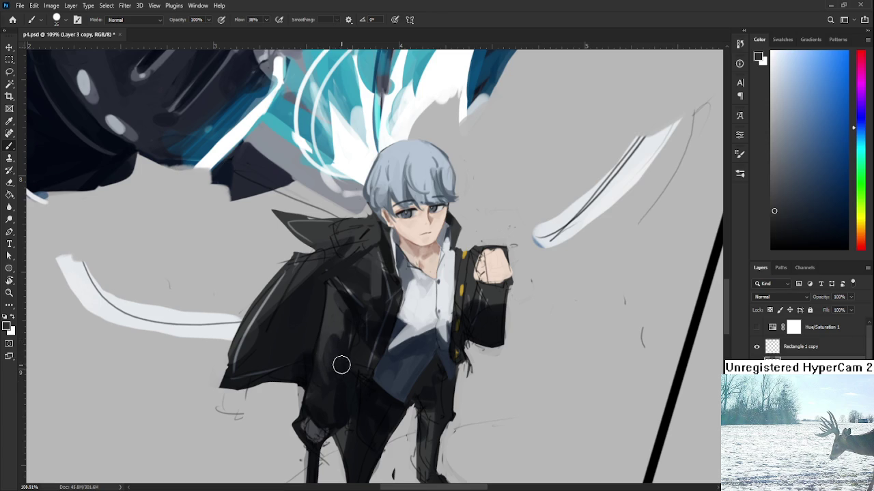
{"action": "left_click_drag", "start_coordinate": [326, 387], "coordinate": [342, 326]}
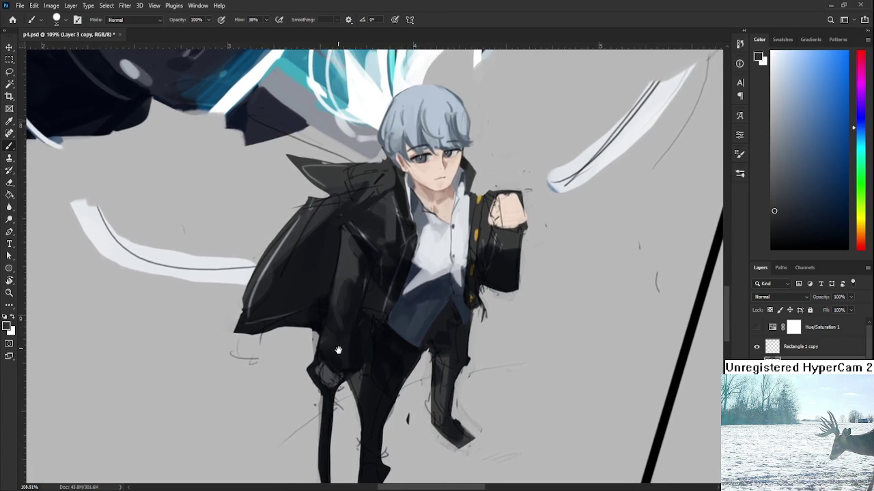
{"action": "left_click", "coordinate": [334, 290], "text": "alt"}
{"action": "left_click_drag", "start_coordinate": [322, 342], "coordinate": [325, 351]}
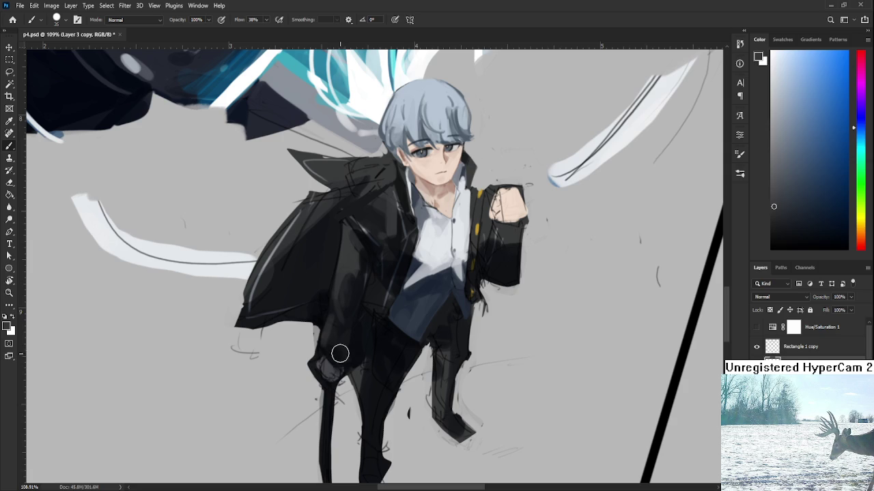
Deepen the coat's shadows with a series of darker sampled coat tones
{"action": "left_click", "coordinate": [349, 340], "text": "alt"}
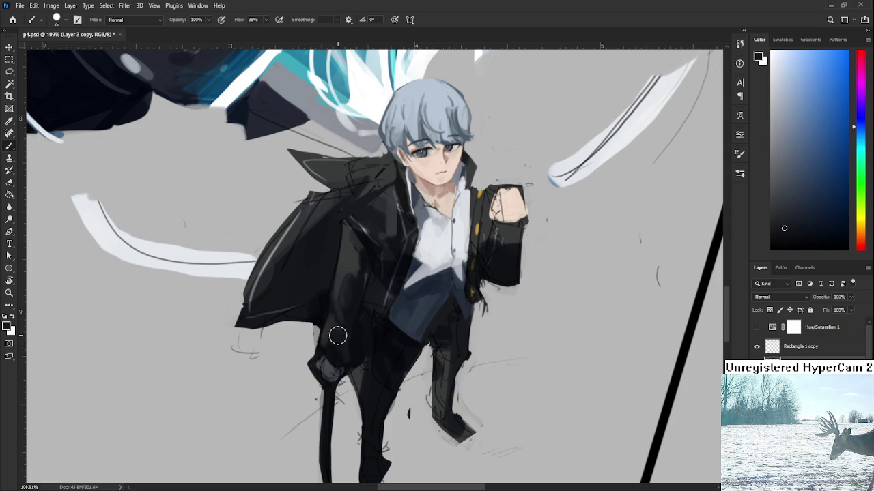
{"action": "left_click", "coordinate": [331, 328], "text": "alt"}
{"action": "left_click", "coordinate": [341, 339], "text": "alt"}
{"action": "left_click", "coordinate": [342, 328], "text": "alt"}
{"action": "left_click", "coordinate": [342, 332], "text": "alt"}
{"action": "left_click", "coordinate": [335, 333], "text": "alt"}
{"action": "left_click_drag", "start_coordinate": [349, 347], "coordinate": [342, 356]}
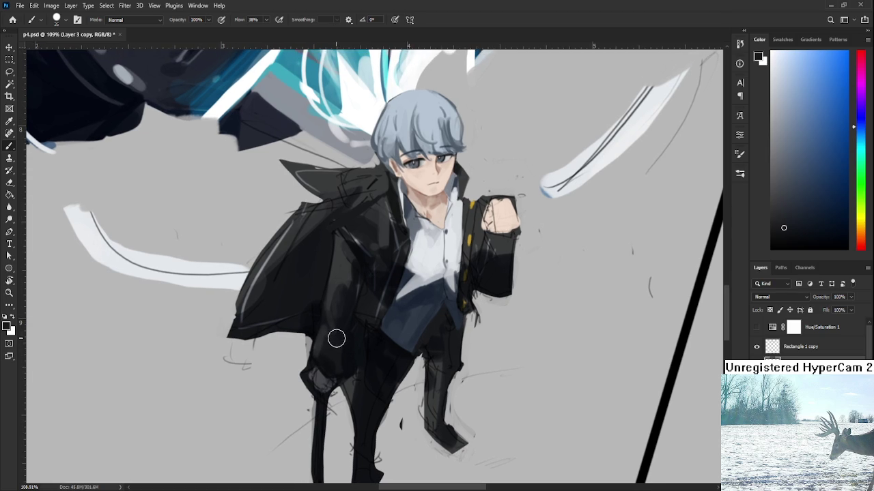
Refine the lower coat folds toward the hem with new coat colours
{"action": "left_click", "coordinate": [326, 358], "text": "alt"}
{"action": "left_click", "coordinate": [344, 355], "text": "alt"}
{"action": "scroll", "coordinate": [344, 341], "scroll_direction": "up", "scroll_amount": 2}
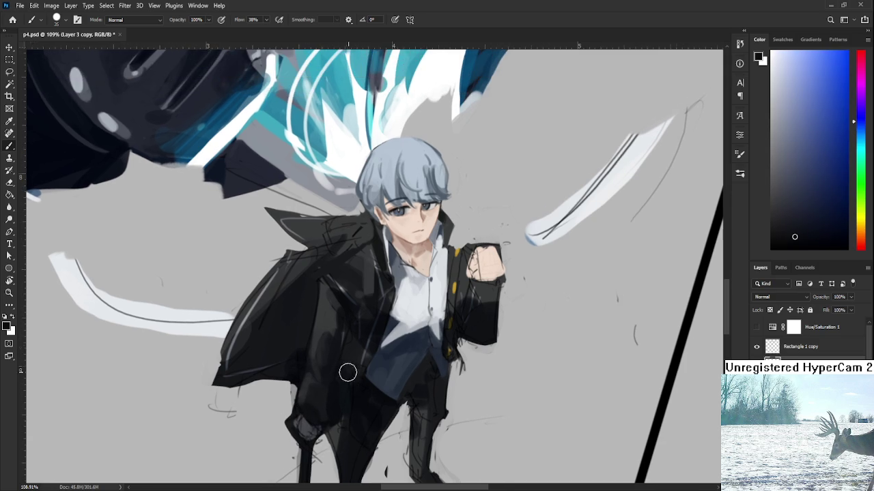
{"action": "left_click", "coordinate": [345, 331], "text": "alt"}
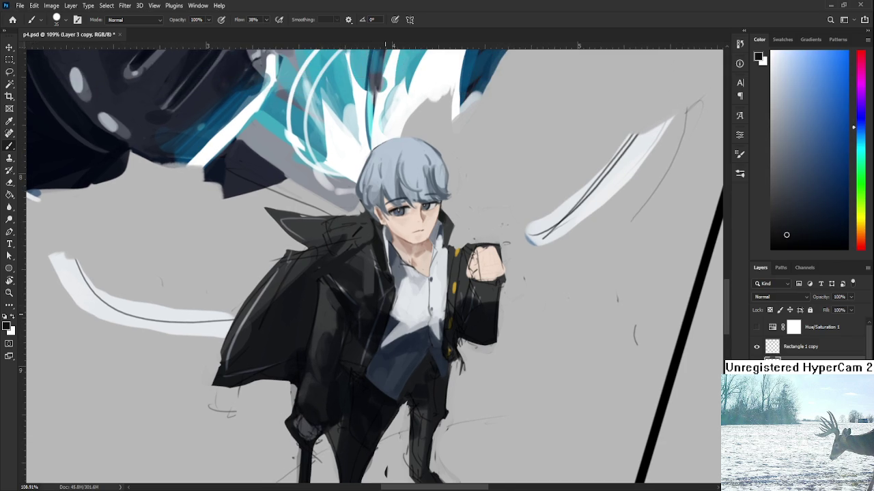
{"action": "scroll", "coordinate": [355, 343], "scroll_direction": "down", "scroll_amount": 3}
{"action": "scroll", "coordinate": [355, 352], "scroll_direction": "up", "scroll_amount": 2}
{"action": "scroll", "coordinate": [345, 382], "scroll_direction": "up", "scroll_amount": 3}
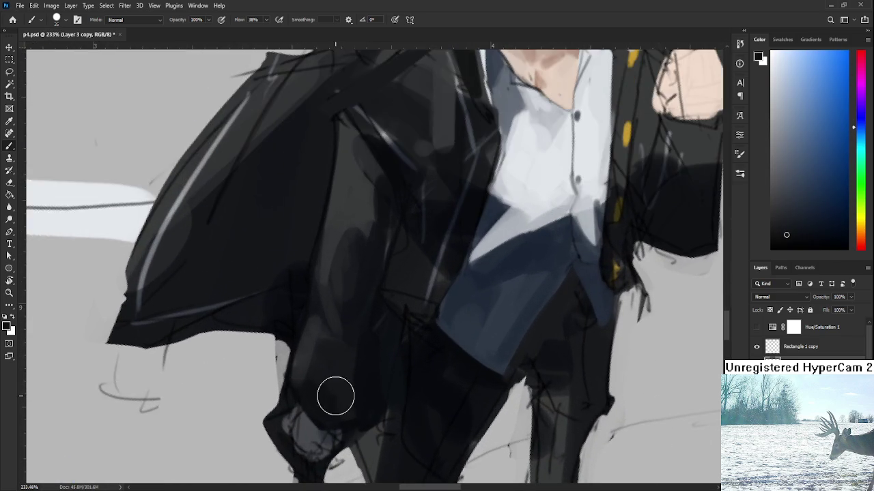
Shrink the brush and paint light grey strokes along the lower coat hem
{"action": "scroll", "coordinate": [335, 396], "scroll_direction": "down", "scroll_amount": 2}
{"action": "scroll", "coordinate": [357, 426], "scroll_direction": "down", "scroll_amount": 3}
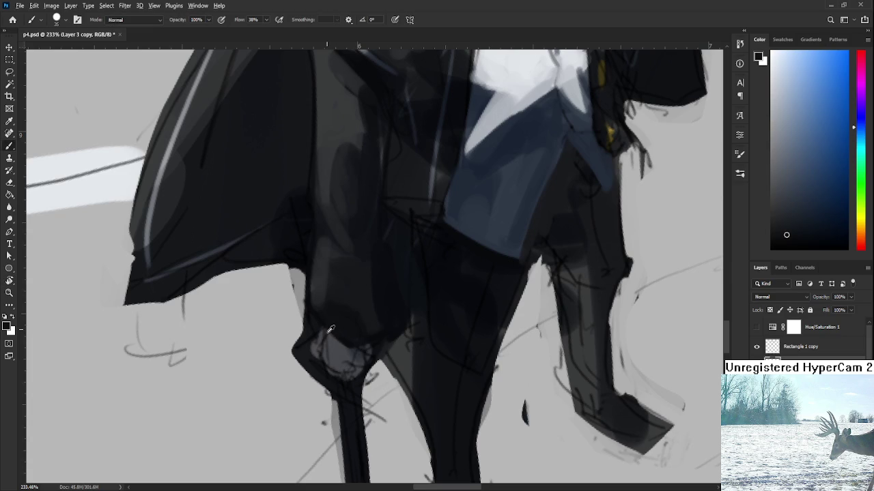
{"action": "left_click", "coordinate": [330, 329], "text": "alt"}
{"action": "key", "text": "bracketleft"}
{"action": "key", "text": "bracketleft"}
{"action": "key", "text": "bracketleft"}
{"action": "mouse_move", "coordinate": [323, 359]}
{"action": "left_mouse_down"}
{"action": "mouse_move", "coordinate": [336, 385]}
{"action": "mouse_move", "coordinate": [347, 372]}
{"action": "mouse_move", "coordinate": [359, 375]}
{"action": "mouse_move", "coordinate": [351, 357]}
{"action": "mouse_move", "coordinate": [346, 362]}
{"action": "mouse_move", "coordinate": [358, 371]}
{"action": "left_mouse_up"}
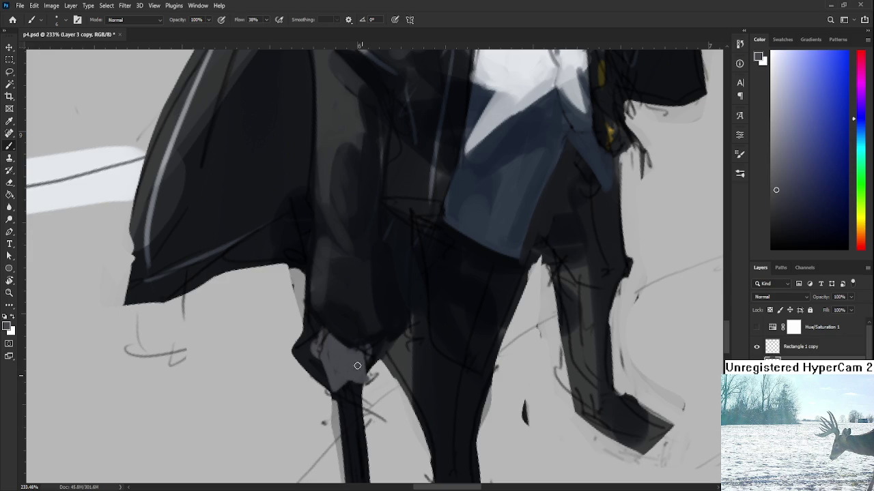
{"action": "left_click", "coordinate": [331, 366], "text": "alt"}
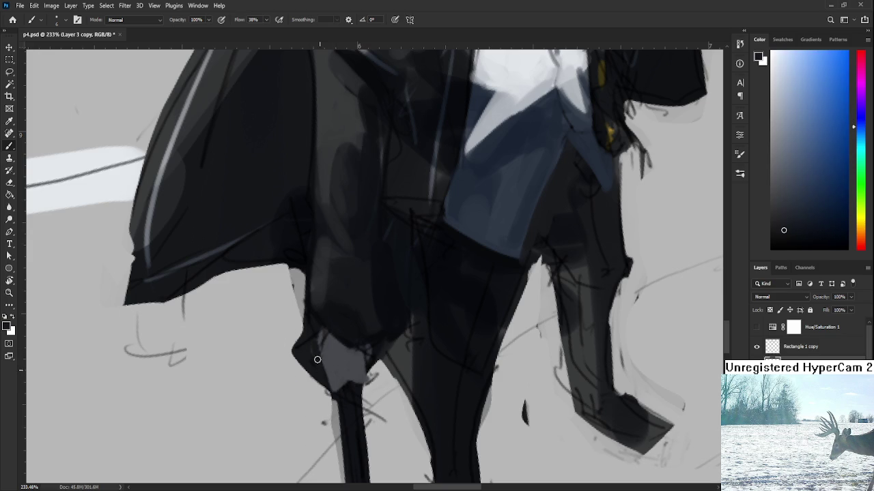
{"action": "left_click", "coordinate": [331, 345], "text": "alt"}
{"action": "left_click_drag", "start_coordinate": [320, 351], "coordinate": [327, 388]}
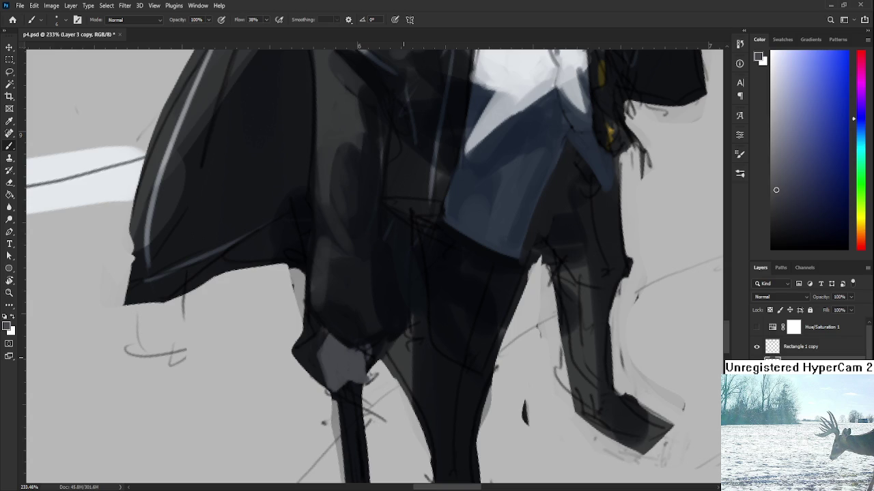
Extend lighter grey down the left leg and erase the dark edge beside it
{"action": "left_click_drag", "start_coordinate": [363, 358], "coordinate": [365, 326]}
{"action": "left_click", "coordinate": [349, 345], "text": "alt"}
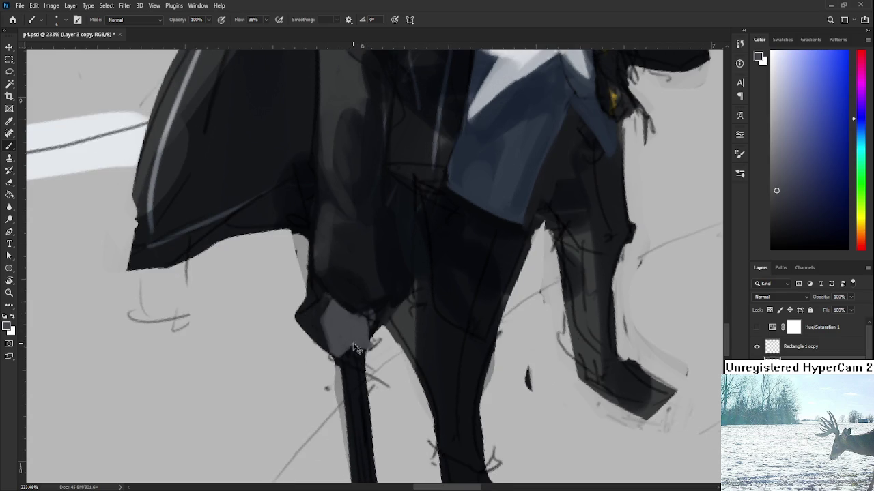
{"action": "left_click_drag", "start_coordinate": [353, 354], "coordinate": [353, 355]}
{"action": "left_click", "coordinate": [343, 364], "text": "alt"}
{"action": "left_click", "coordinate": [356, 352], "text": "alt"}
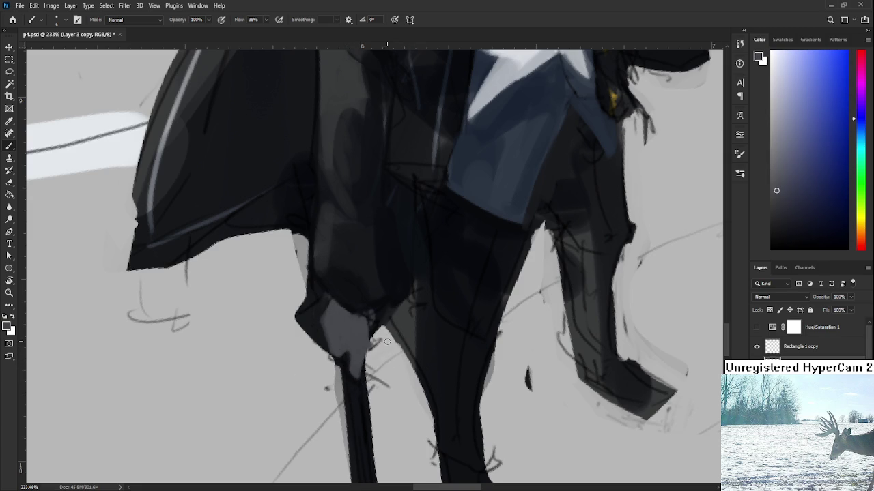
{"action": "key", "text": "e"}
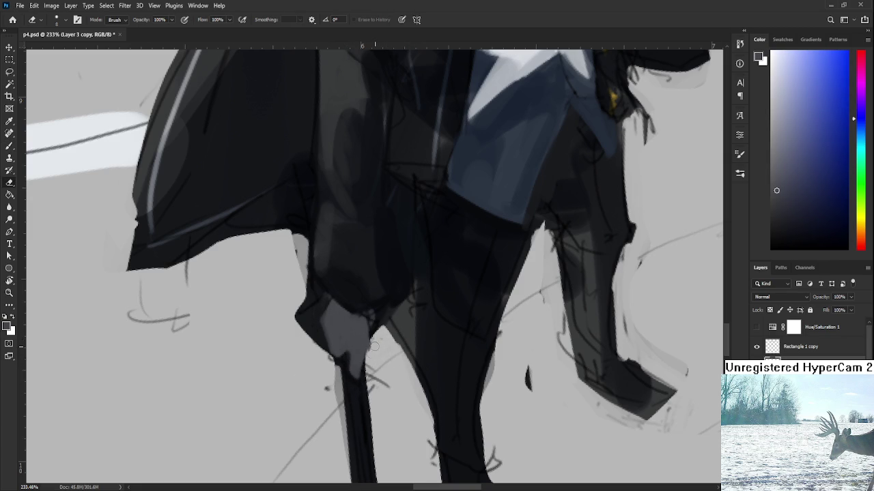
{"action": "left_click_drag", "start_coordinate": [378, 336], "coordinate": [383, 355]}
{"action": "key", "text": "b"}
Paint a darker grey stroke along the lower coat edge
{"action": "left_click", "coordinate": [324, 309], "text": "alt"}
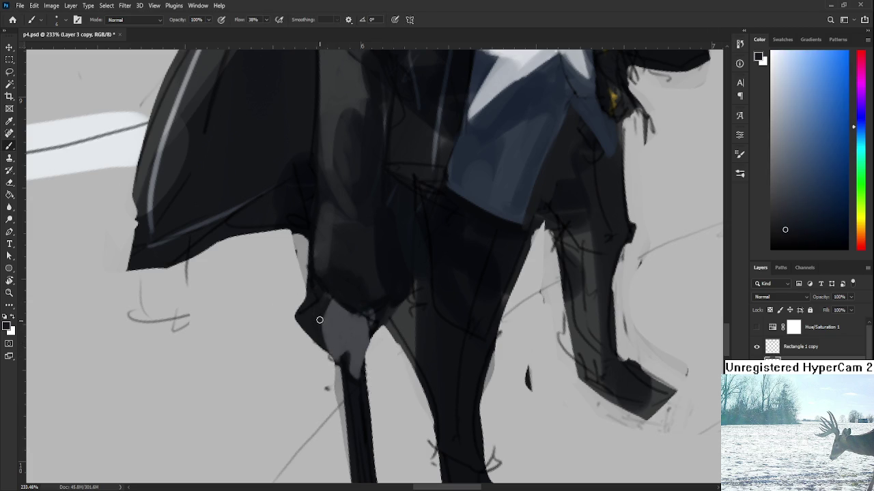
{"action": "left_click", "coordinate": [321, 327], "text": "alt"}
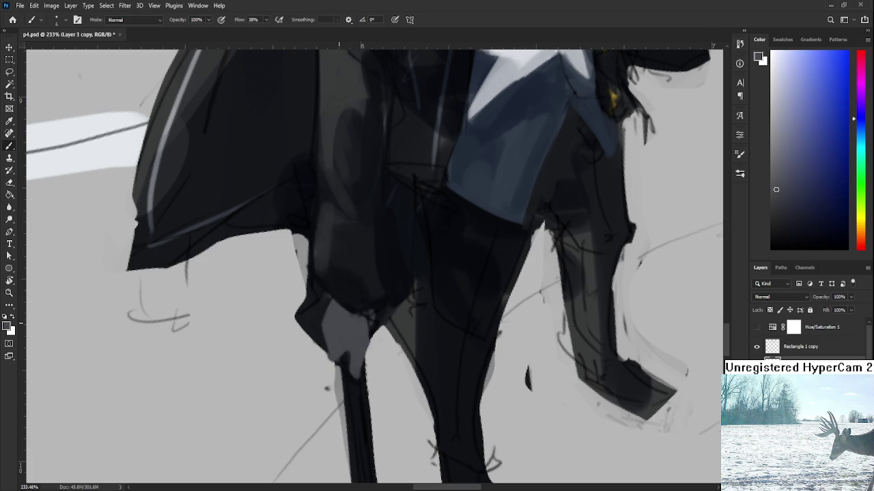
{"action": "scroll", "coordinate": [338, 318], "scroll_direction": "down", "scroll_amount": 5}
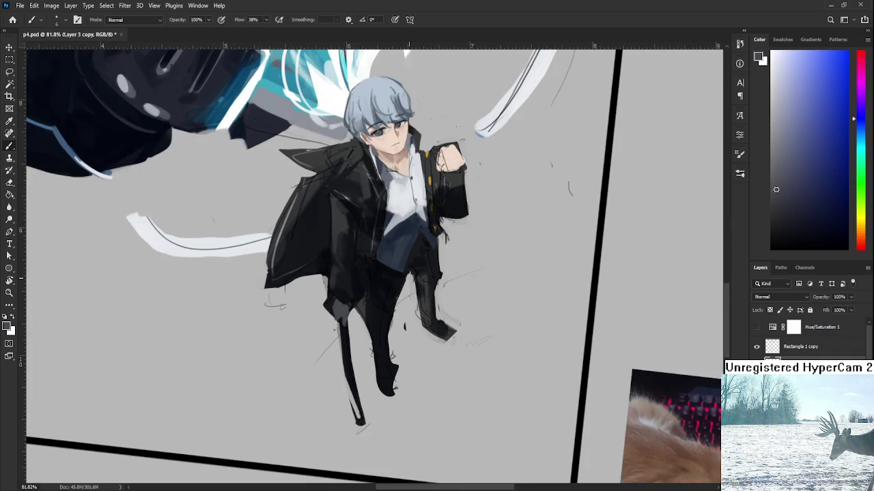
{"action": "scroll", "coordinate": [345, 342], "scroll_direction": "up", "scroll_amount": 2}
{"action": "scroll", "coordinate": [348, 369], "scroll_direction": "up", "scroll_amount": 2}
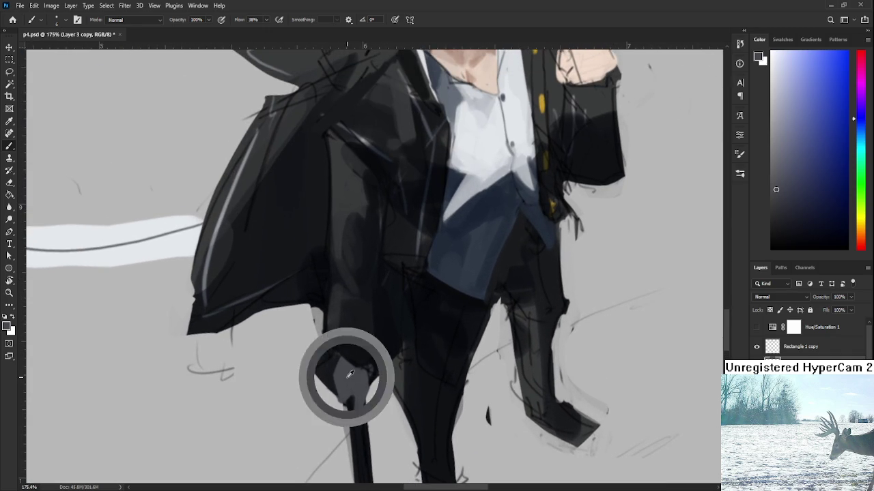
{"action": "left_click", "coordinate": [774, 206]}
{"action": "scroll", "coordinate": [391, 336], "scroll_direction": "up", "scroll_amount": 1}
{"action": "mouse_move", "coordinate": [351, 355]}
{"action": "left_mouse_down"}
{"action": "mouse_move", "coordinate": [352, 381]}
{"action": "mouse_move", "coordinate": [336, 413]}
{"action": "mouse_move", "coordinate": [356, 417]}
{"action": "left_mouse_up"}
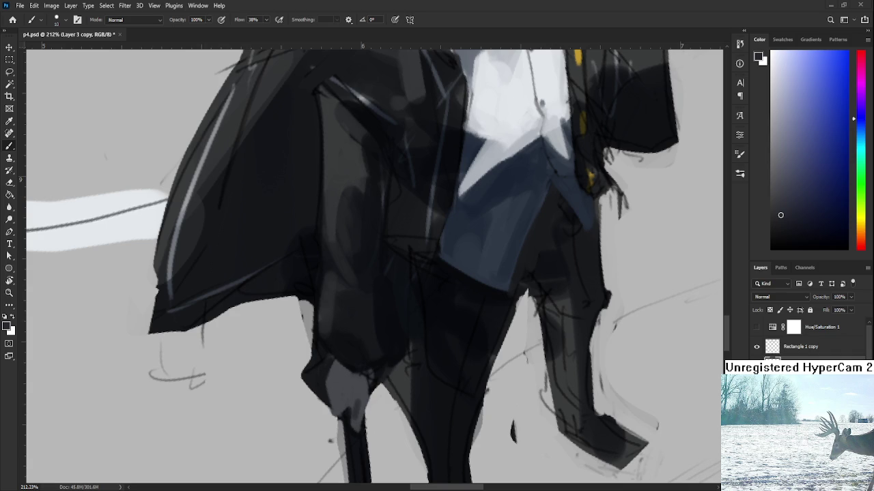
Model the top of the left leg with lighter and darker grey touch-ups
{"action": "left_click", "coordinate": [355, 397], "text": "alt"}
{"action": "left_click_drag", "start_coordinate": [358, 404], "coordinate": [359, 430]}
{"action": "left_click", "coordinate": [351, 400], "text": "alt"}
{"action": "mouse_move", "coordinate": [339, 365]}
{"action": "left_mouse_down"}
{"action": "mouse_move", "coordinate": [345, 383]}
{"action": "mouse_move", "coordinate": [332, 414]}
{"action": "mouse_move", "coordinate": [346, 392]}
{"action": "left_mouse_up"}
{"action": "left_click", "coordinate": [346, 381], "text": "alt"}
{"action": "left_click", "coordinate": [339, 400], "text": "alt"}
{"action": "left_click", "coordinate": [339, 372], "text": "alt"}
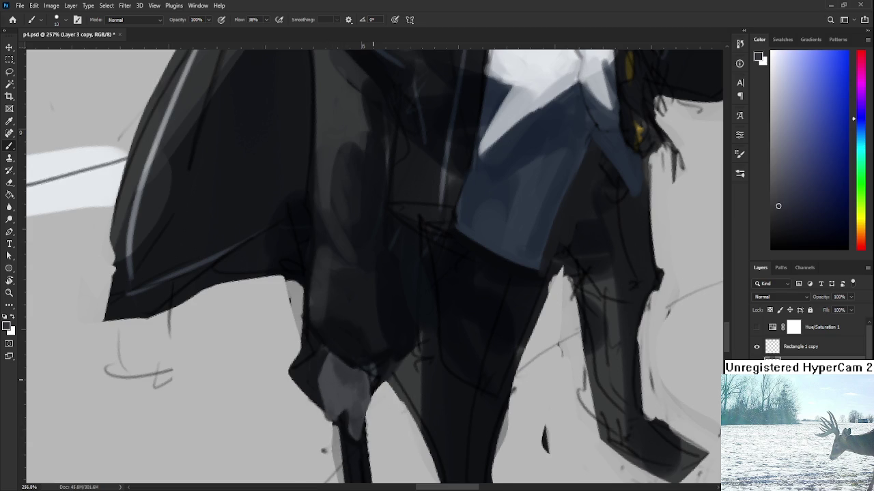
{"action": "scroll", "coordinate": [328, 302], "scroll_direction": "down", "scroll_amount": 5}
{"action": "scroll", "coordinate": [330, 280], "scroll_direction": "down", "scroll_amount": 3}
{"action": "scroll", "coordinate": [341, 287], "scroll_direction": "up", "scroll_amount": 2}
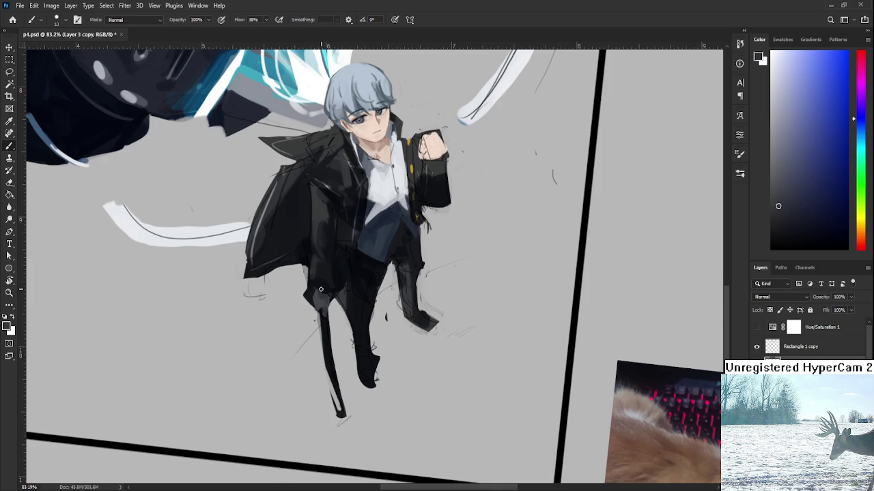
Sample dark grey tones from the coat hem and lower jacket
{"action": "scroll", "coordinate": [318, 298], "scroll_direction": "up", "scroll_amount": 1}
{"action": "left_click", "coordinate": [326, 329], "text": "alt"}
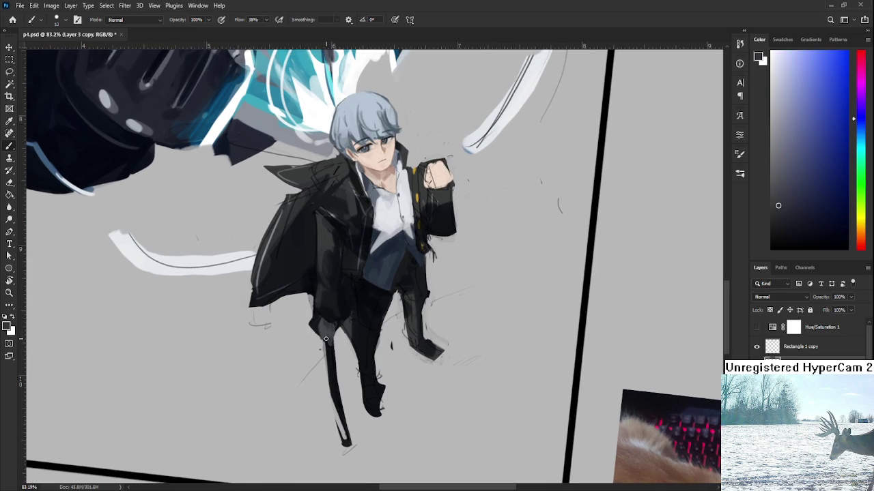
{"action": "left_click", "coordinate": [327, 334], "text": "alt"}
{"action": "left_click_drag", "start_coordinate": [328, 338], "coordinate": [312, 375]}
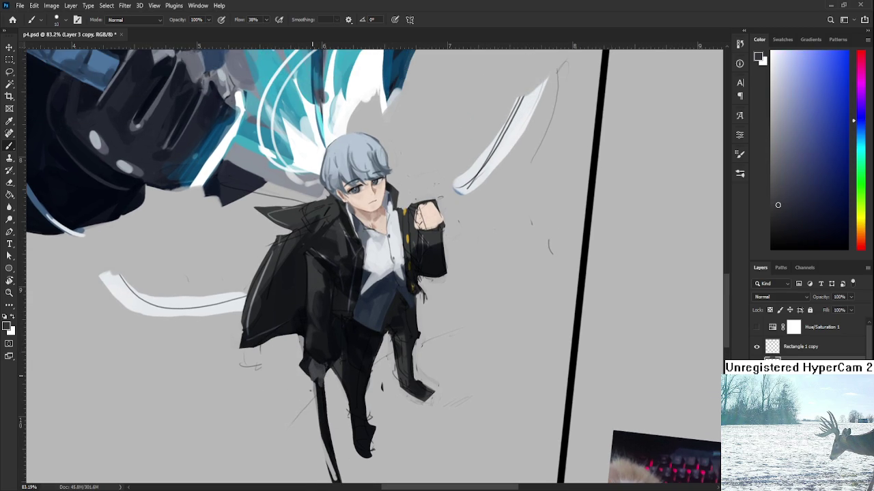
{"action": "scroll", "coordinate": [338, 321], "scroll_direction": "up", "scroll_amount": 1}
{"action": "scroll", "coordinate": [338, 321], "scroll_direction": "up", "scroll_amount": 1}
{"action": "left_click", "coordinate": [346, 329], "text": "alt"}
{"action": "left_click", "coordinate": [342, 350], "text": "alt"}
{"action": "left_click", "coordinate": [339, 359], "text": "alt"}
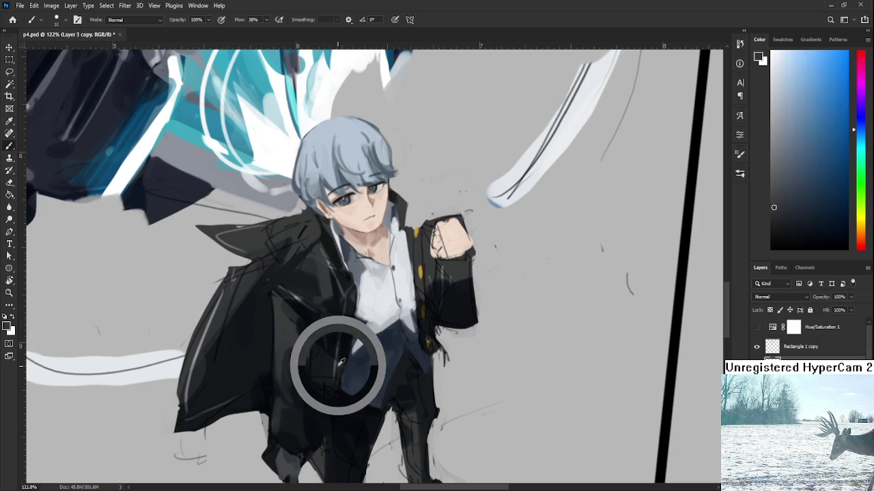
{"action": "left_click", "coordinate": [343, 353], "text": "alt"}
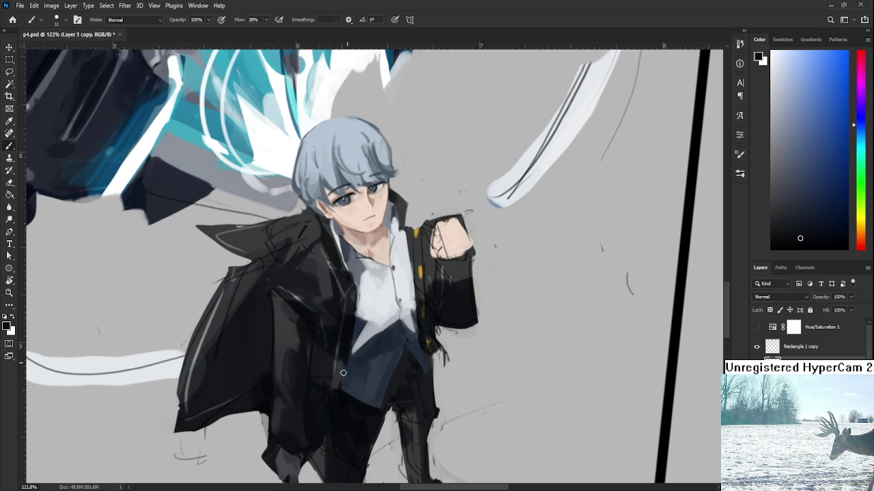
Sample darker and lighter greys around the jacket collar and front
{"action": "left_click_drag", "start_coordinate": [349, 309], "coordinate": [346, 356]}
{"action": "left_click", "coordinate": [346, 341], "text": "alt"}
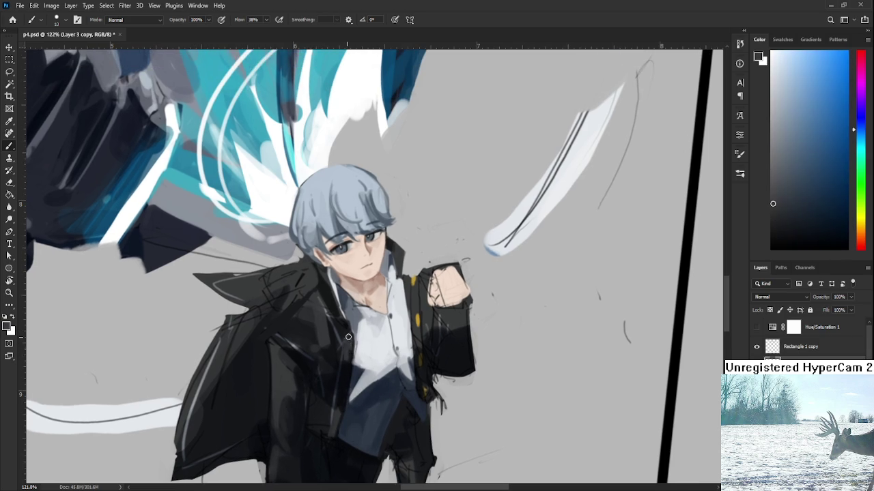
{"action": "left_click", "coordinate": [352, 337], "text": "alt"}
{"action": "left_click", "coordinate": [349, 341], "text": "alt"}
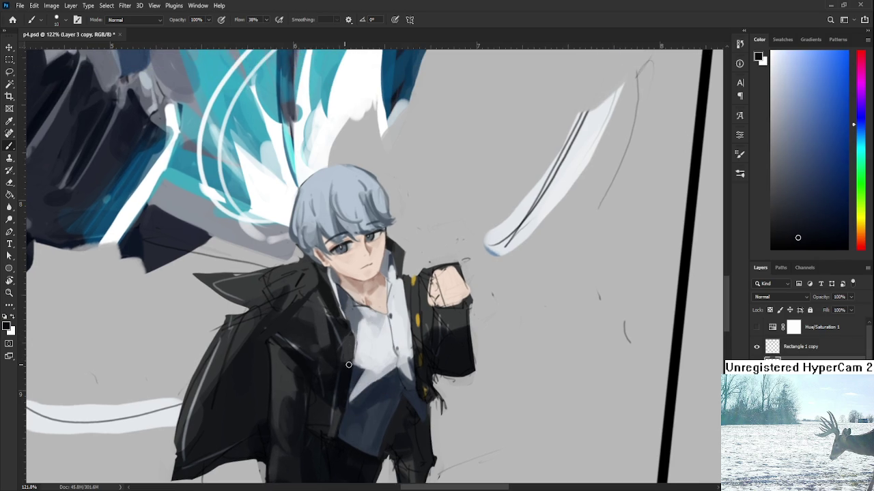
{"action": "left_click", "coordinate": [339, 328], "text": "alt"}
{"action": "left_click", "coordinate": [334, 313], "text": "alt"}
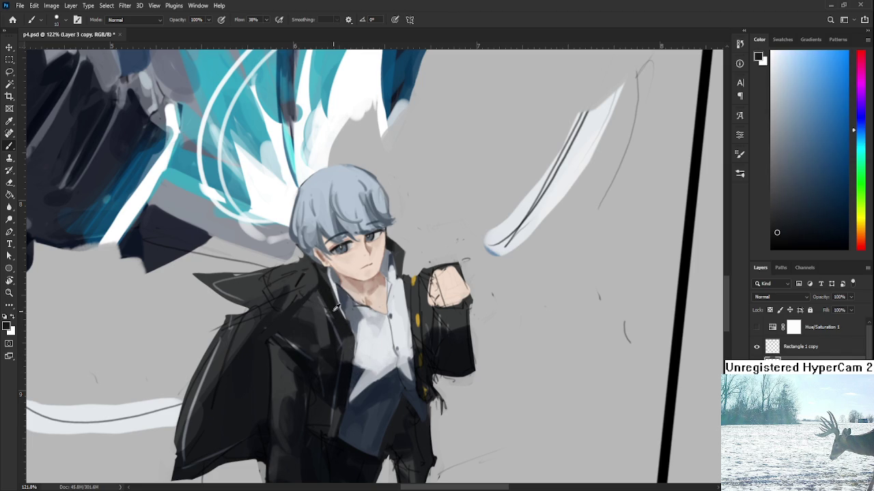
{"action": "left_click", "coordinate": [345, 311], "text": "alt"}
{"action": "left_click", "coordinate": [355, 322], "text": "alt"}
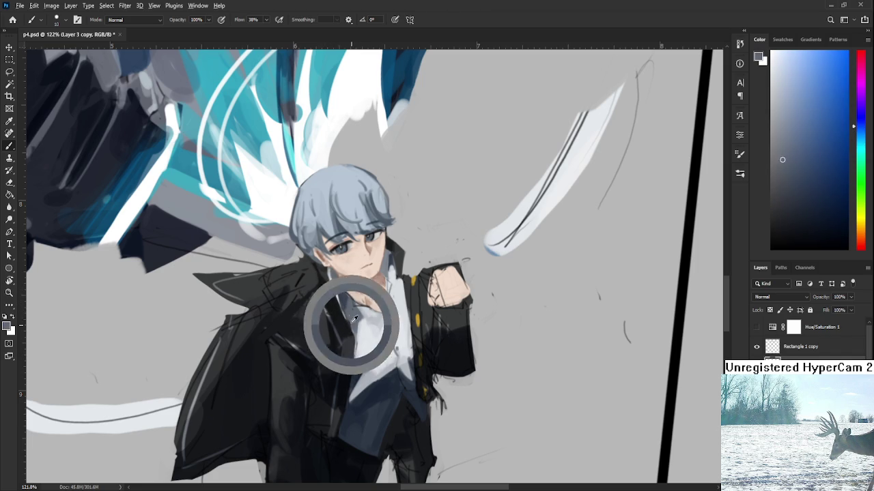
{"action": "mouse_move", "coordinate": [341, 311]}
{"action": "left_mouse_down"}
{"action": "mouse_move", "coordinate": [349, 335]}
{"action": "mouse_move", "coordinate": [327, 329]}
{"action": "left_mouse_up"}
{"action": "left_click", "coordinate": [335, 314], "text": "alt"}
{"action": "left_click", "coordinate": [331, 329], "text": "alt"}
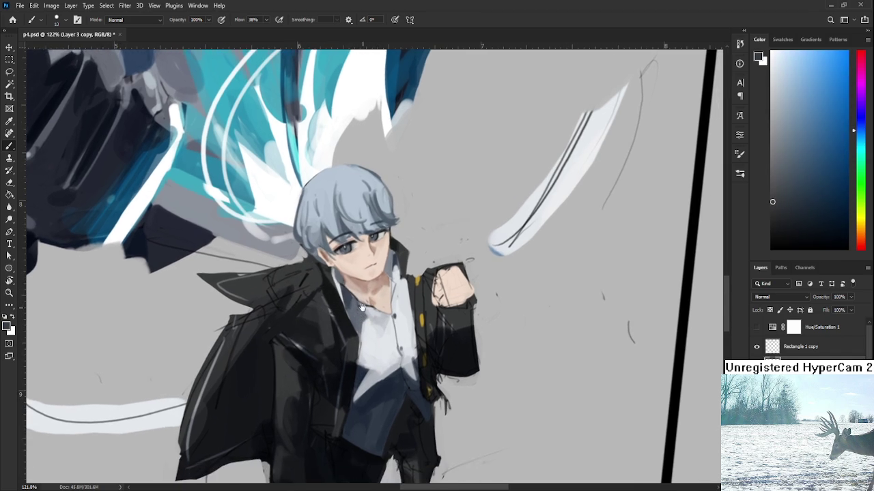
{"action": "left_click", "coordinate": [326, 325], "text": "alt"}
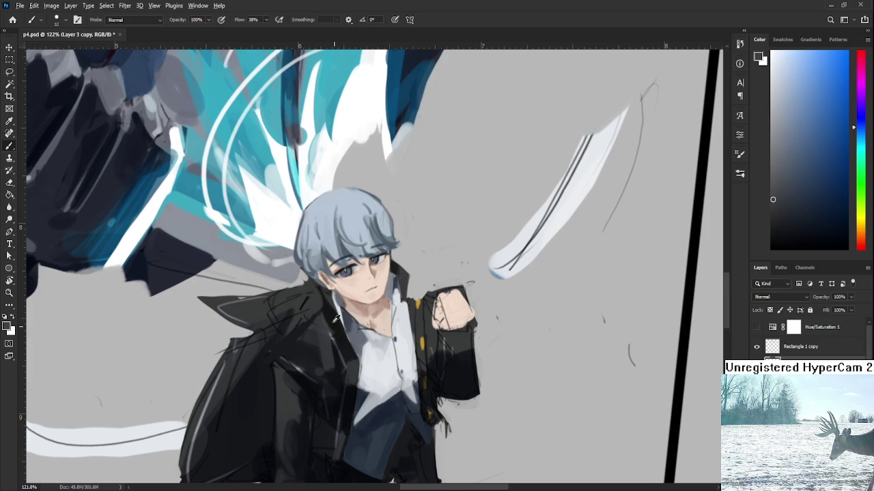
Keep sampling jacket greys to smooth solid dark paint over the coat front
{"action": "left_click", "coordinate": [333, 327], "text": "alt"}
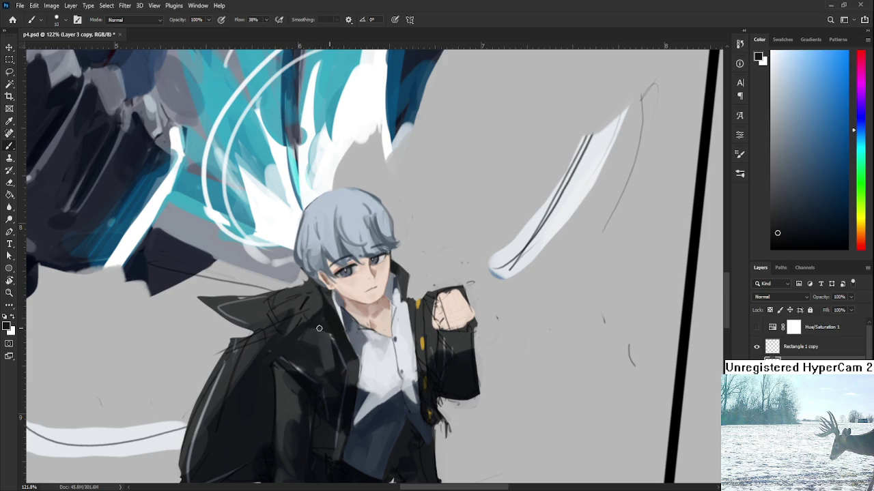
{"action": "left_click", "coordinate": [314, 331], "text": "alt"}
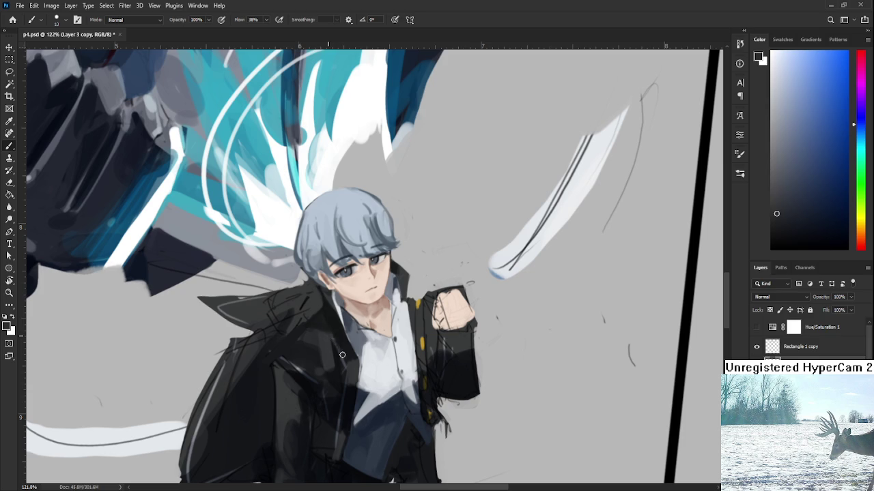
{"action": "left_click", "coordinate": [338, 344], "text": "alt"}
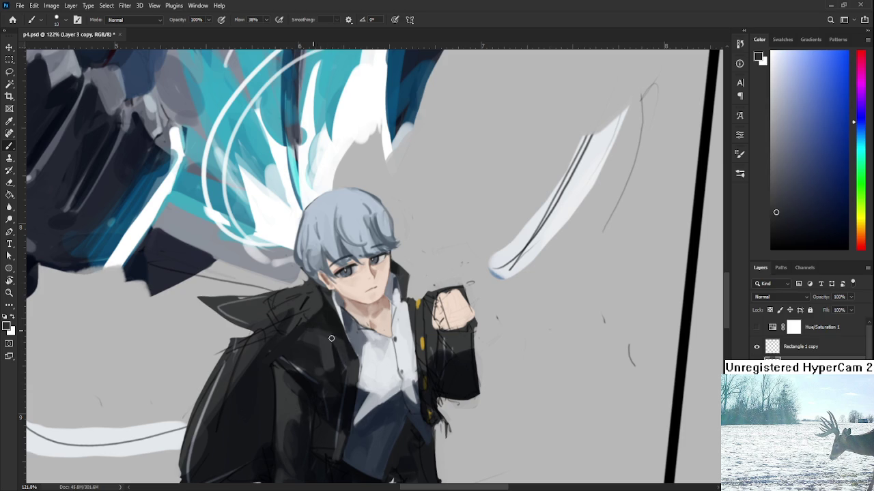
{"action": "left_click", "coordinate": [336, 326], "text": "alt"}
{"action": "left_click", "coordinate": [352, 362], "text": "alt"}
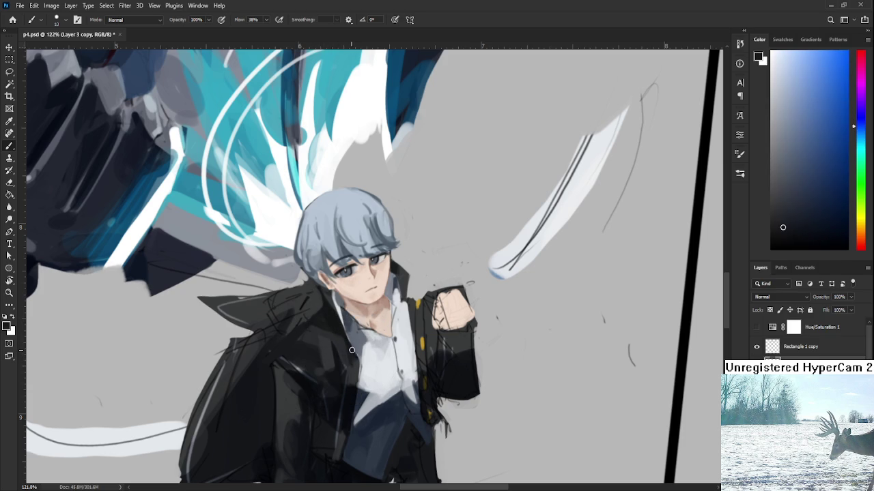
{"action": "left_click", "coordinate": [353, 374], "text": "alt"}
{"action": "left_click", "coordinate": [352, 368], "text": "alt"}
{"action": "left_click", "coordinate": [353, 362], "text": "alt"}
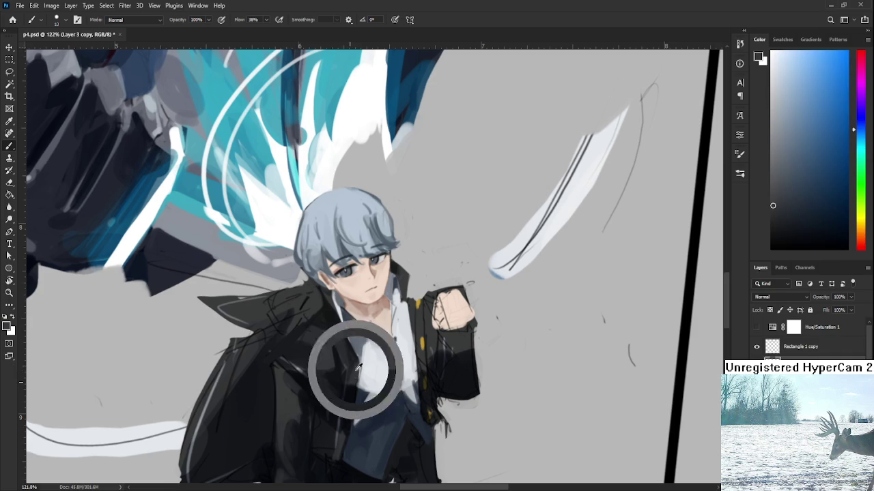
{"action": "left_click", "coordinate": [335, 346], "text": "alt"}
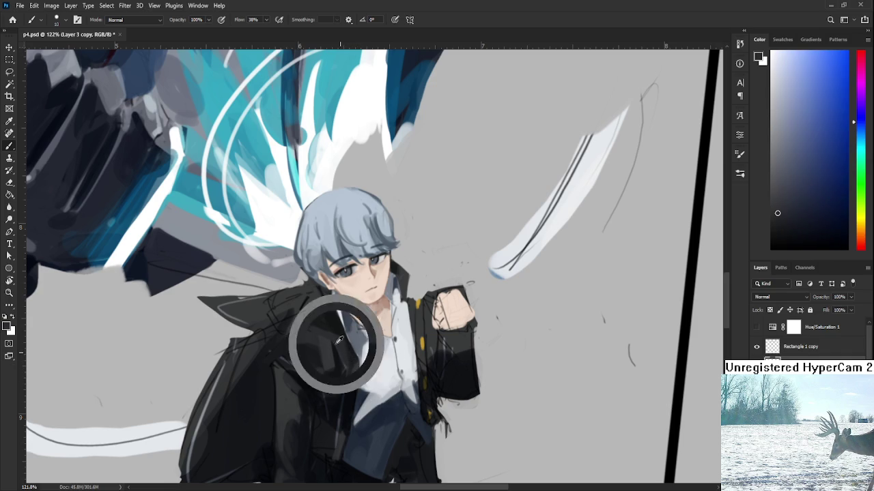
{"action": "left_click", "coordinate": [313, 355], "text": "alt"}
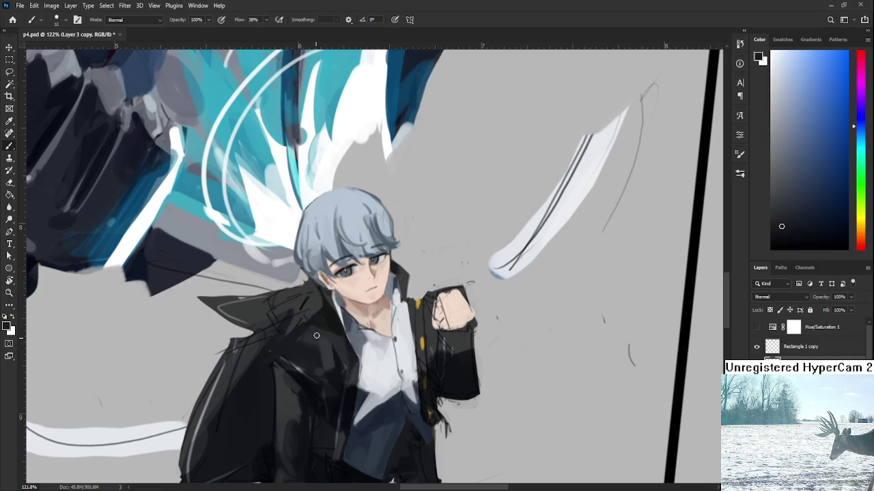
{"action": "left_click", "coordinate": [325, 355], "text": "alt"}
{"action": "left_click", "coordinate": [333, 345], "text": "alt"}
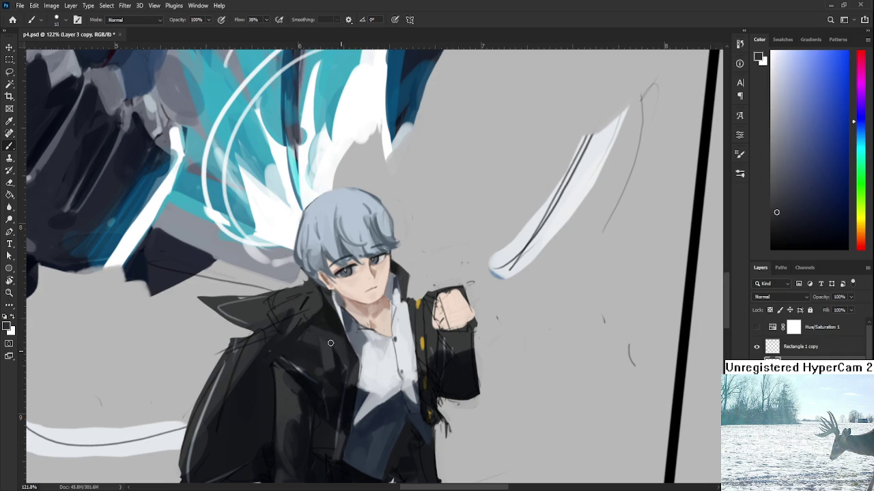
{"action": "left_click_drag", "start_coordinate": [356, 355], "coordinate": [358, 337]}
{"action": "left_click", "coordinate": [339, 338], "text": "alt"}
{"action": "left_click", "coordinate": [323, 350], "text": "alt"}
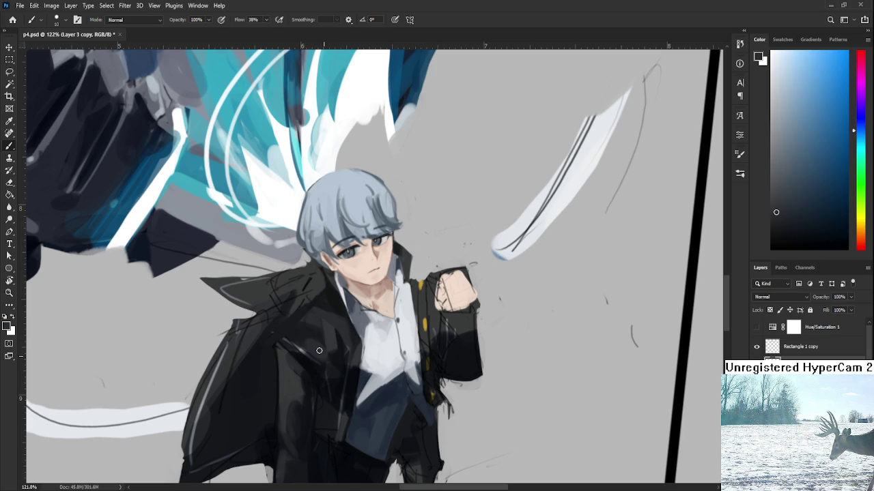
{"action": "left_click", "coordinate": [326, 350], "text": "alt"}
{"action": "left_click", "coordinate": [327, 349], "text": "alt"}
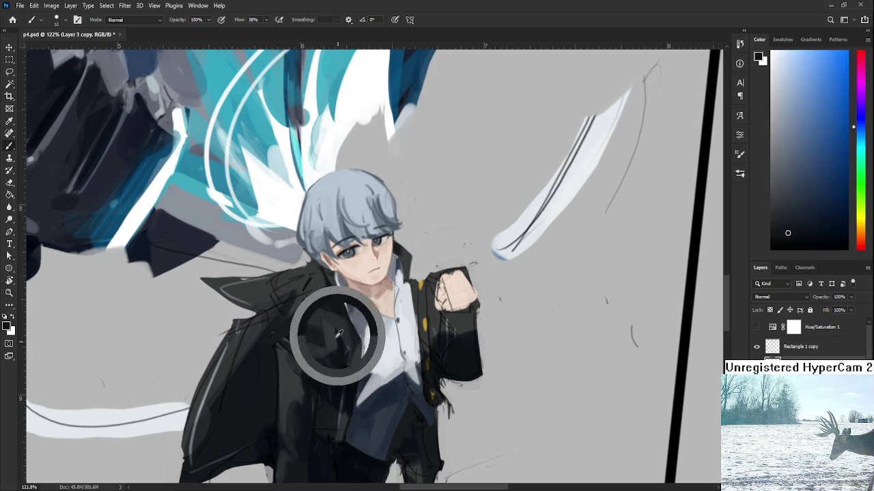
{"action": "left_click_drag", "start_coordinate": [327, 349], "coordinate": [314, 301]}
{"action": "scroll", "coordinate": [370, 267], "scroll_direction": "down", "scroll_amount": 3}
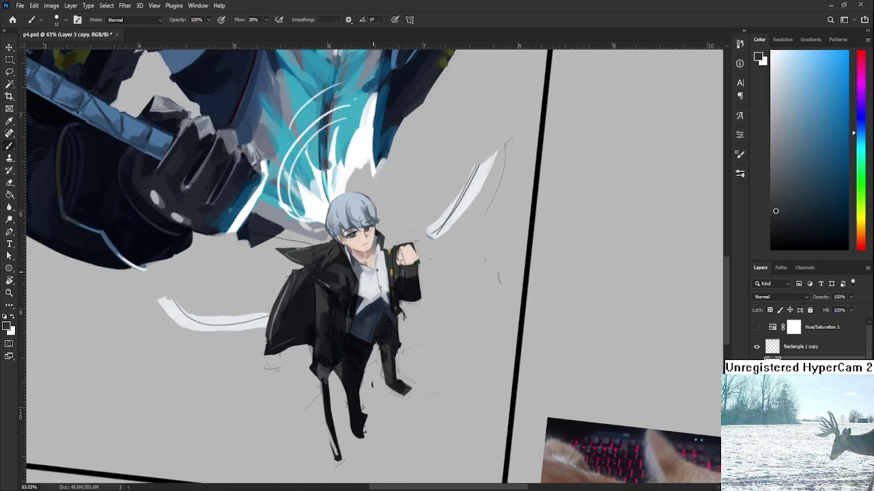
Sample several jacket greys and paint darker shading over the lower coat and trousers
{"action": "scroll", "coordinate": [373, 271], "scroll_direction": "up", "scroll_amount": 3}
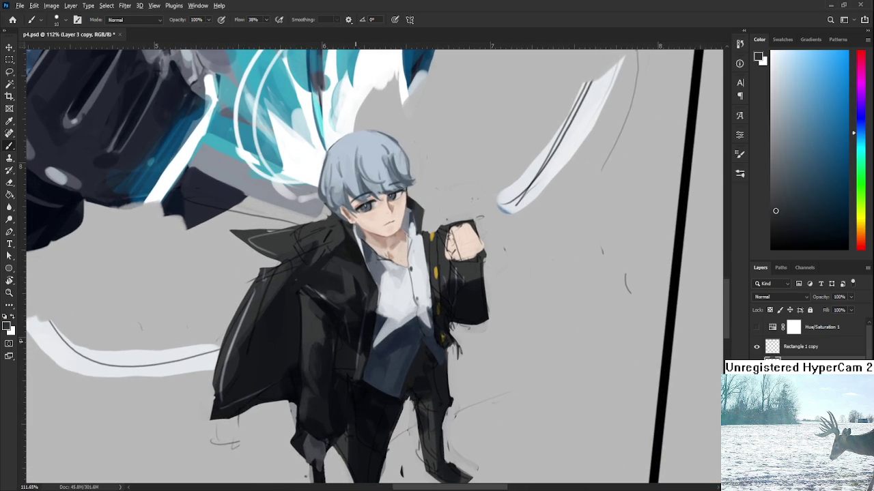
{"action": "left_click", "coordinate": [339, 357], "text": "alt"}
{"action": "left_click", "coordinate": [349, 355], "text": "alt"}
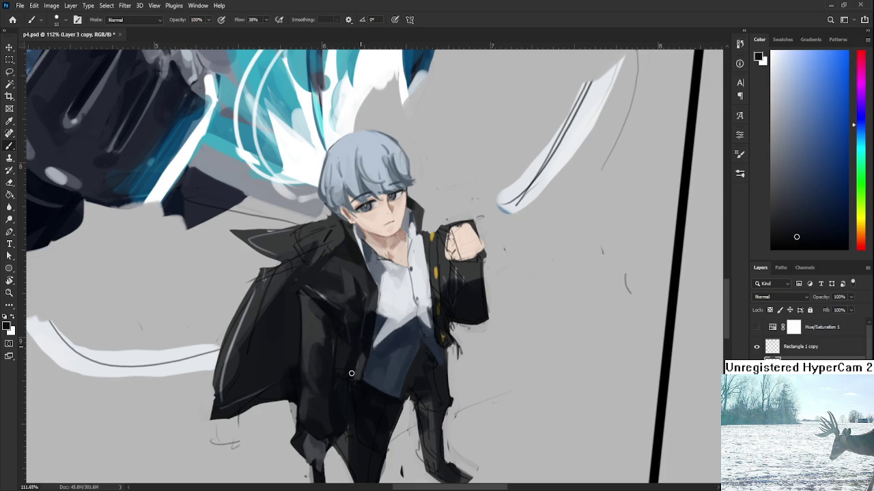
{"action": "left_click", "coordinate": [353, 359], "text": "alt"}
{"action": "left_click", "coordinate": [343, 378], "text": "alt"}
{"action": "left_click", "coordinate": [356, 369], "text": "alt"}
{"action": "left_click", "coordinate": [359, 355], "text": "alt"}
{"action": "left_click", "coordinate": [376, 306], "text": "alt"}
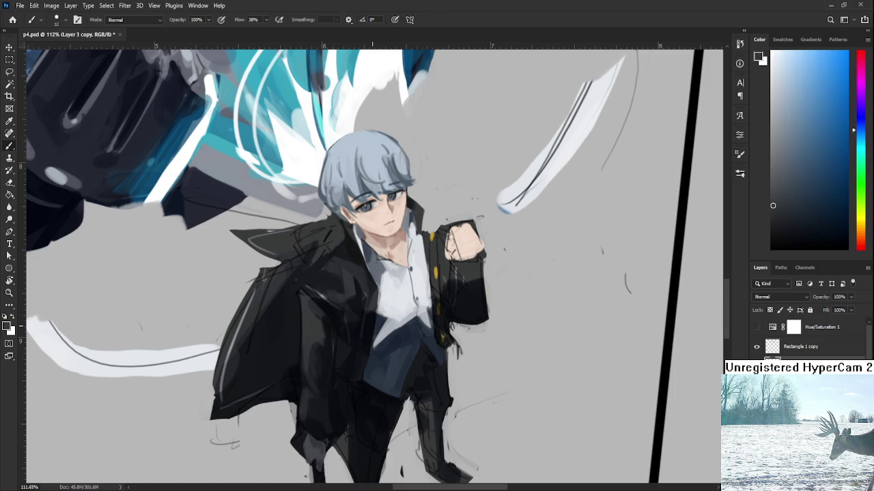
{"action": "left_click", "coordinate": [365, 351], "text": "alt"}
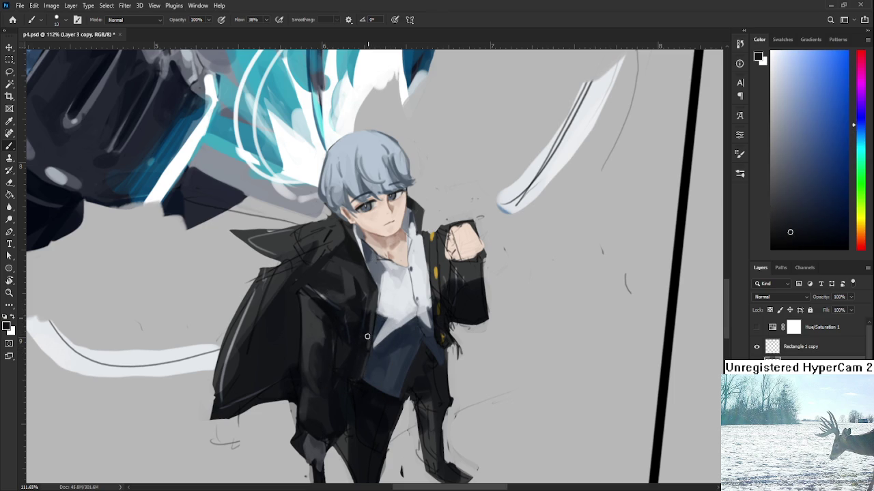
{"action": "scroll", "coordinate": [365, 342], "scroll_direction": "up", "scroll_amount": 1}
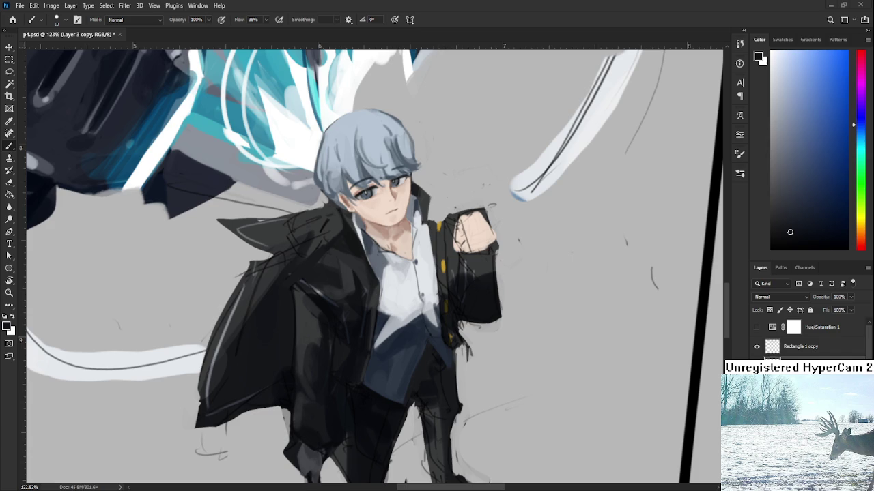
Blend the dark greys across the jacket so most sketch lines disappear
{"action": "scroll", "coordinate": [364, 367], "scroll_direction": "down", "scroll_amount": 2}
Sample jacket greys and tilt the canvas view to about -23°
{"action": "scroll", "coordinate": [362, 362], "scroll_direction": "down", "scroll_amount": 1}
{"action": "scroll", "coordinate": [359, 351], "scroll_direction": "up", "scroll_amount": 3}
{"action": "scroll", "coordinate": [358, 349], "scroll_direction": "up", "scroll_amount": 2}
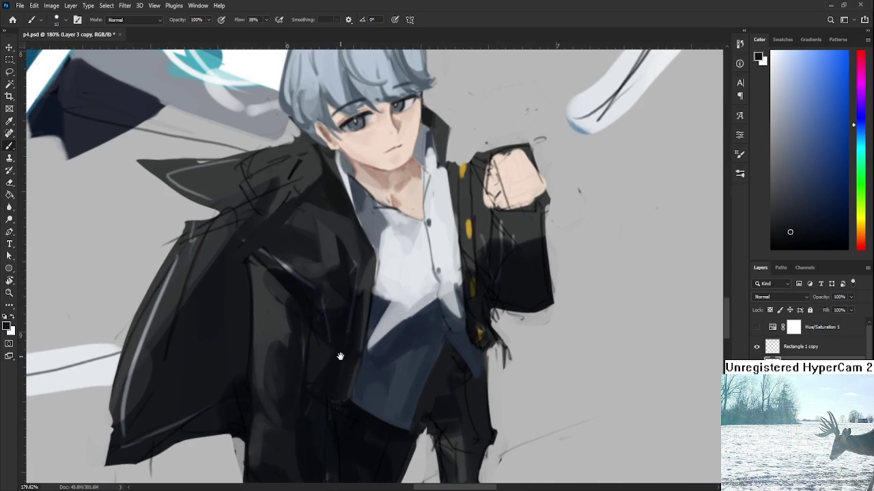
{"action": "left_click_drag", "start_coordinate": [358, 349], "coordinate": [352, 369]}
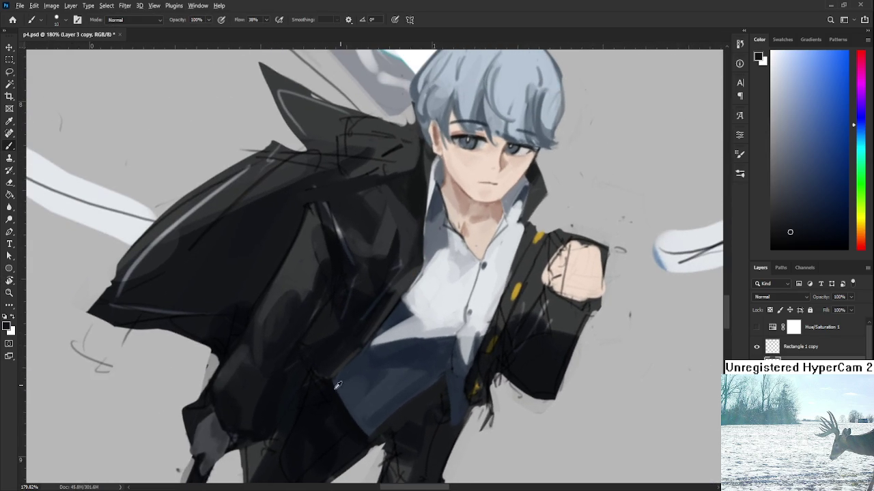
{"action": "left_click", "coordinate": [331, 382], "text": "alt"}
{"action": "left_click", "coordinate": [324, 358], "text": "alt"}
{"action": "left_click", "coordinate": [342, 378], "text": "alt"}
{"action": "key", "text": "r"}
{"action": "mouse_move", "coordinate": [339, 376]}
{"action": "left_mouse_down"}
{"action": "mouse_move", "coordinate": [469, 338]}
{"action": "mouse_move", "coordinate": [354, 363]}
{"action": "mouse_move", "coordinate": [357, 346]}
{"action": "left_mouse_up"}
{"action": "scroll", "coordinate": [444, 353], "scroll_direction": "down", "scroll_amount": 5}
{"action": "scroll", "coordinate": [355, 364], "scroll_direction": "up", "scroll_amount": 3}
Erase the faint stray sketch marks beside the jacket with an enlarged eraser
{"action": "key", "text": "e"}
{"action": "key", "text": "bracketright"}
{"action": "key", "text": "bracketright"}
{"action": "key", "text": "bracketright"}
{"action": "left_click_drag", "start_coordinate": [334, 411], "coordinate": [336, 415]}
Fill the coat's lower left flap with smoother dark paint sampled from the jacket
{"action": "key", "text": "b"}
{"action": "left_click", "coordinate": [360, 349], "text": "alt"}
{"action": "key", "text": "bracketright"}
{"action": "key", "text": "bracketright"}
{"action": "key", "text": "bracketright"}
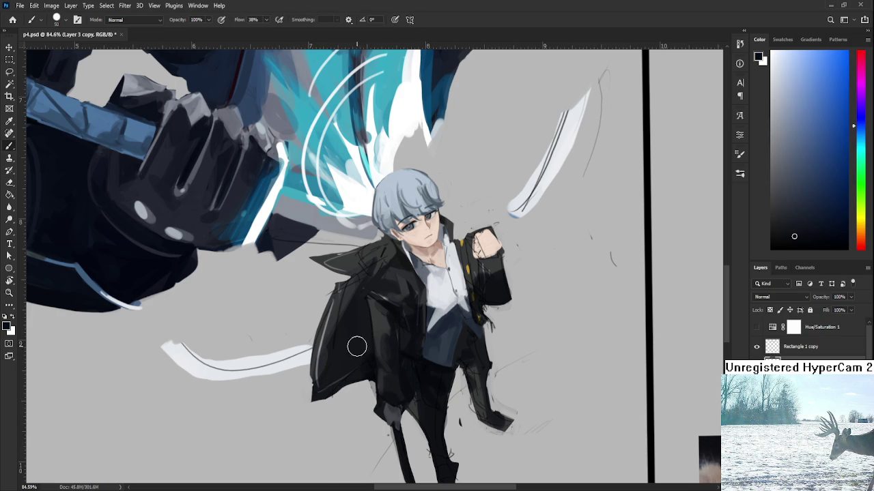
{"action": "left_click", "coordinate": [346, 318], "text": "alt"}
{"action": "left_click", "coordinate": [365, 333], "text": "alt"}
{"action": "left_click", "coordinate": [346, 367], "text": "alt"}
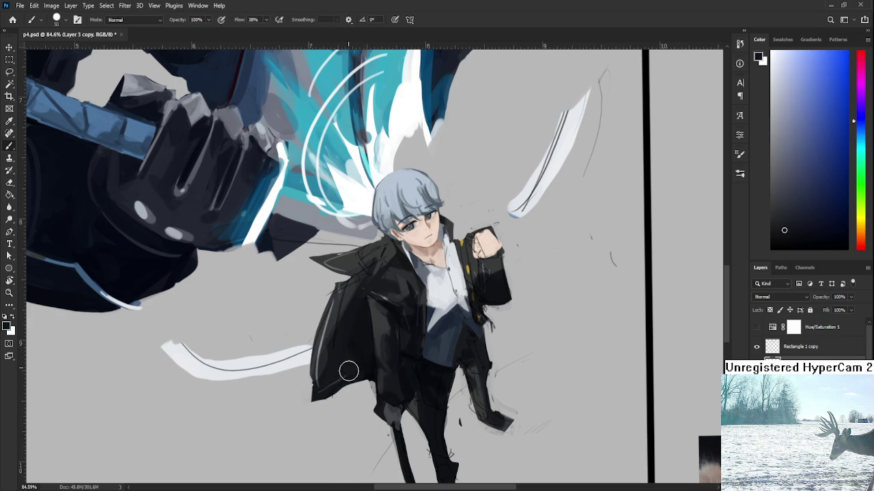
{"action": "left_click", "coordinate": [352, 366], "text": "alt"}
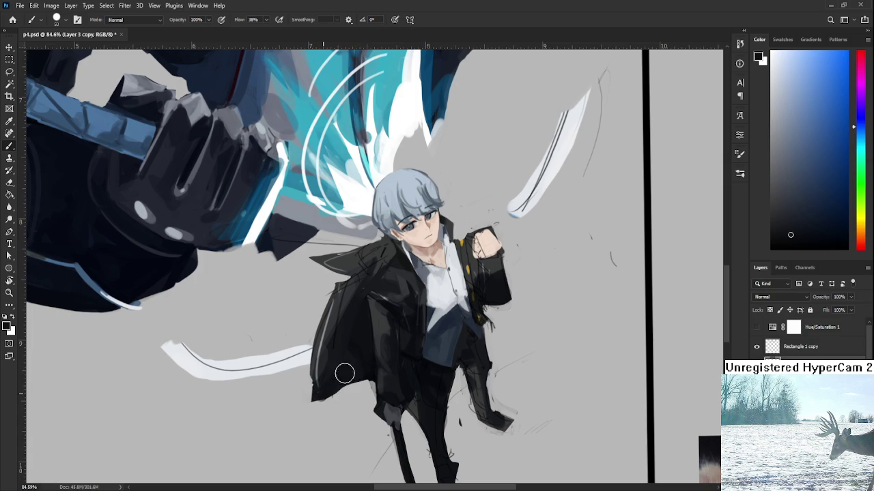
{"action": "left_click", "coordinate": [369, 330], "text": "alt"}
{"action": "key", "text": "r"}
{"action": "mouse_move", "coordinate": [361, 371]}
{"action": "left_mouse_down"}
{"action": "mouse_move", "coordinate": [369, 422]}
{"action": "mouse_move", "coordinate": [428, 413]}
{"action": "left_mouse_up"}
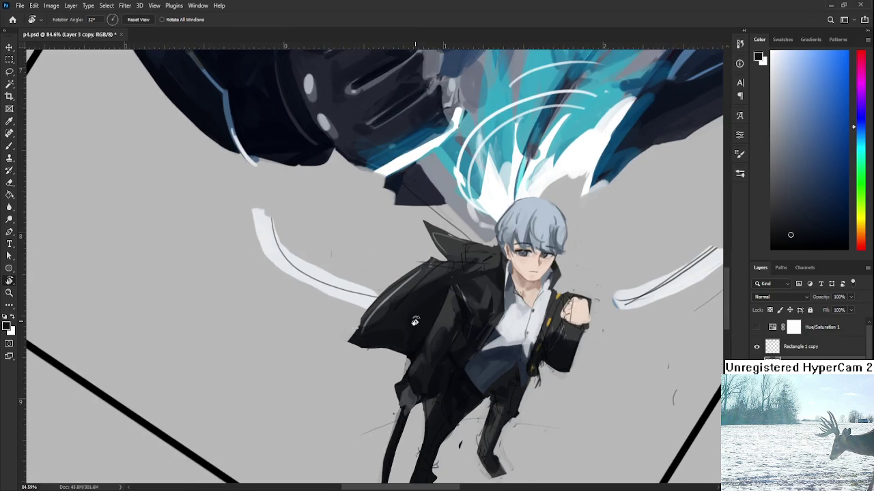
Shrink the brush and sample a slightly different jacket tone
{"action": "scroll", "coordinate": [409, 397], "scroll_direction": "up", "scroll_amount": 5}
{"action": "left_click_drag", "start_coordinate": [345, 399], "coordinate": [307, 406]}
{"action": "key", "text": "b"}
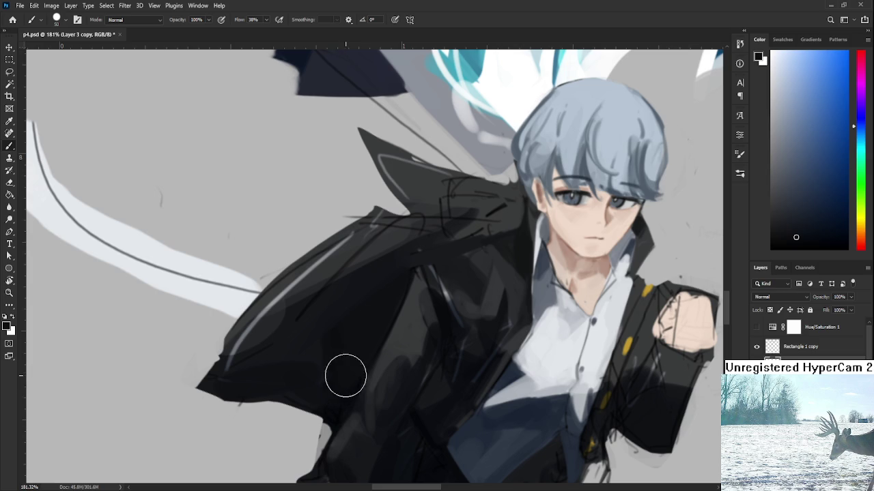
{"action": "key", "text": "bracketleft"}
{"action": "key", "text": "bracketleft"}
{"action": "key", "text": "bracketleft"}
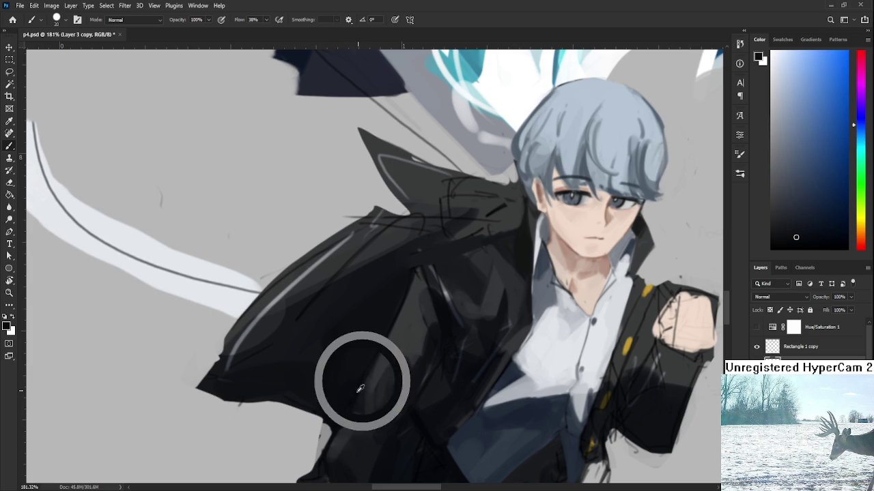
{"action": "left_click", "coordinate": [359, 388], "text": "alt"}
{"action": "left_click_drag", "start_coordinate": [342, 418], "coordinate": [357, 369]}
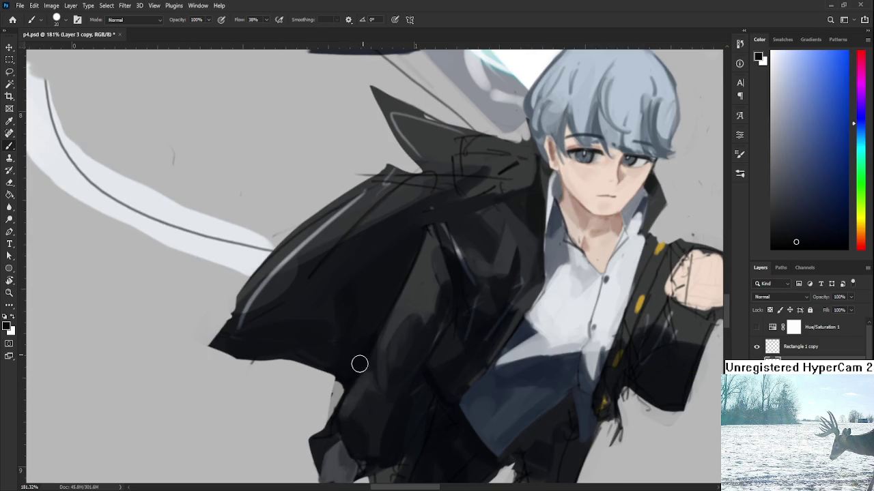
Erase the grey patches off the jacket's lower-left edge with a fine eraser
{"action": "key", "text": "e"}
{"action": "key", "text": "bracketright"}
{"action": "key", "text": "bracketright"}
{"action": "key", "text": "bracketright"}
{"action": "key", "text": "bracketleft"}
{"action": "key", "text": "bracketleft"}
{"action": "key", "text": "bracketleft"}
{"action": "key", "text": "bracketleft"}
{"action": "key", "text": "bracketleft"}
{"action": "key", "text": "bracketleft"}
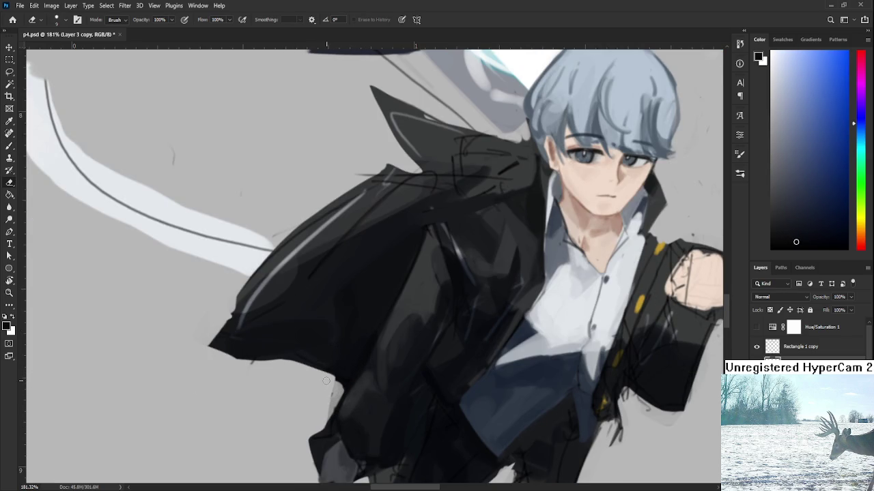
{"action": "left_click_drag", "start_coordinate": [329, 378], "coordinate": [322, 415]}
Shade the jacket's lower-left area darker using sampled jacket tones
{"action": "key", "text": "b"}
{"action": "left_click_drag", "start_coordinate": [436, 382], "coordinate": [348, 408]}
{"action": "left_click", "coordinate": [368, 404], "text": "alt"}
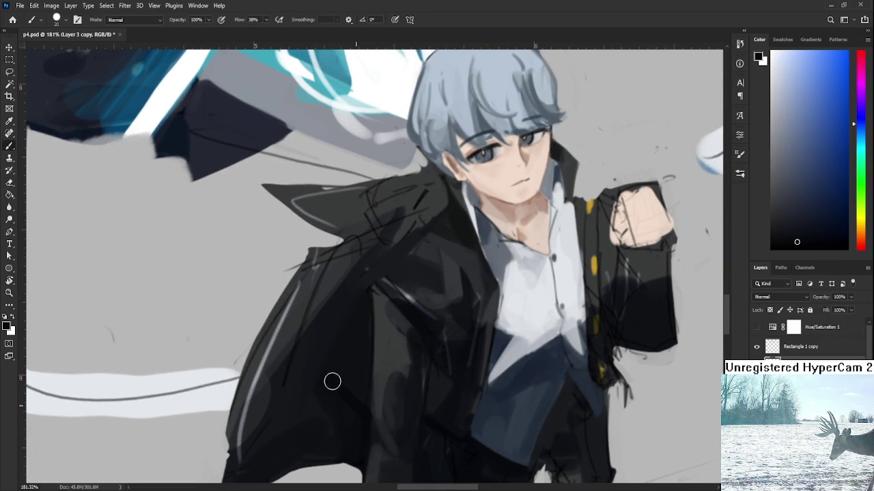
{"action": "left_click", "coordinate": [357, 411], "text": "alt"}
{"action": "left_click", "coordinate": [368, 387], "text": "alt"}
{"action": "key", "text": "r"}
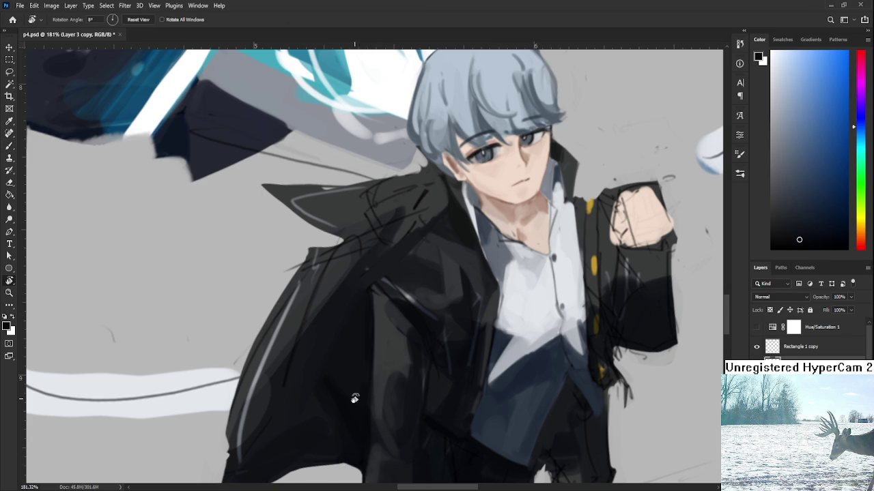
{"action": "left_click_drag", "start_coordinate": [353, 398], "coordinate": [369, 409]}
{"action": "scroll", "coordinate": [356, 358], "scroll_direction": "down", "scroll_amount": 3}
{"action": "scroll", "coordinate": [356, 358], "scroll_direction": "down", "scroll_amount": 2}
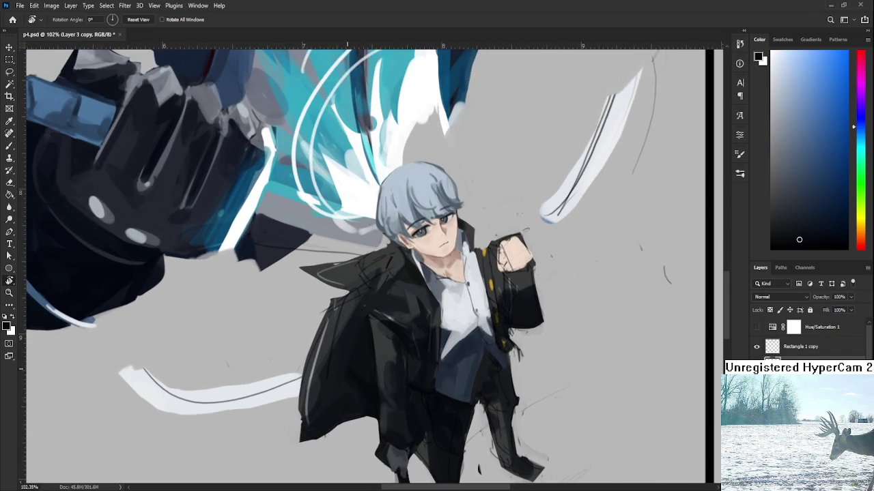
Trim the coat's lower-right hem back to the background, with the view rotated about 40°
{"action": "left_click_drag", "start_coordinate": [355, 308], "coordinate": [348, 342]}
{"action": "key", "text": "b"}
{"action": "key", "text": "bracketleft"}
{"action": "key", "text": "bracketleft"}
{"action": "key", "text": "bracketleft"}
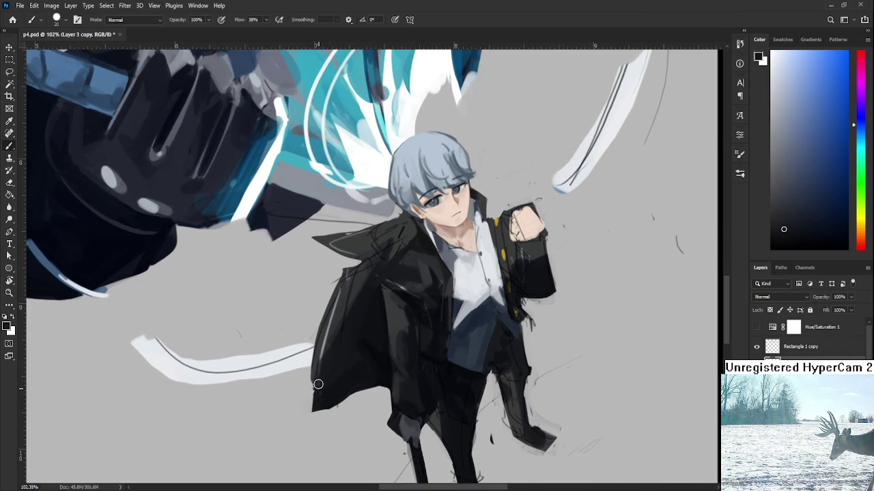
{"action": "key", "text": "e"}
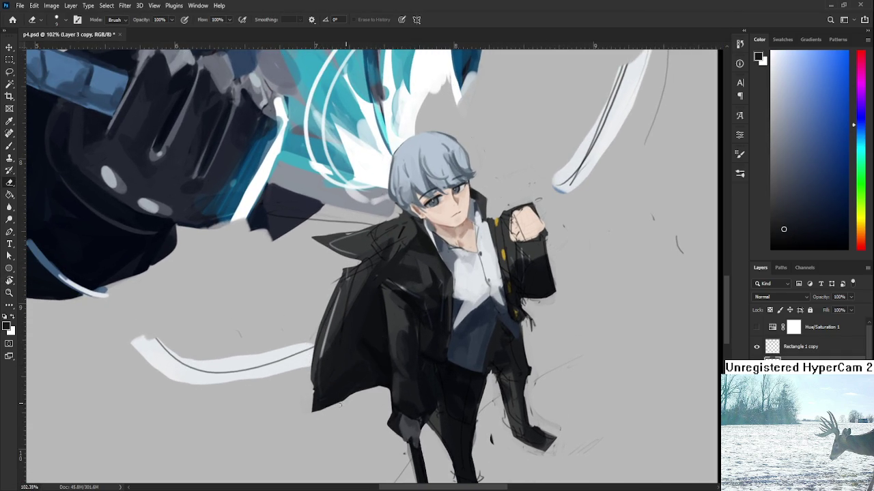
{"action": "key", "text": "r"}
{"action": "left_click_drag", "start_coordinate": [325, 413], "coordinate": [406, 322]}
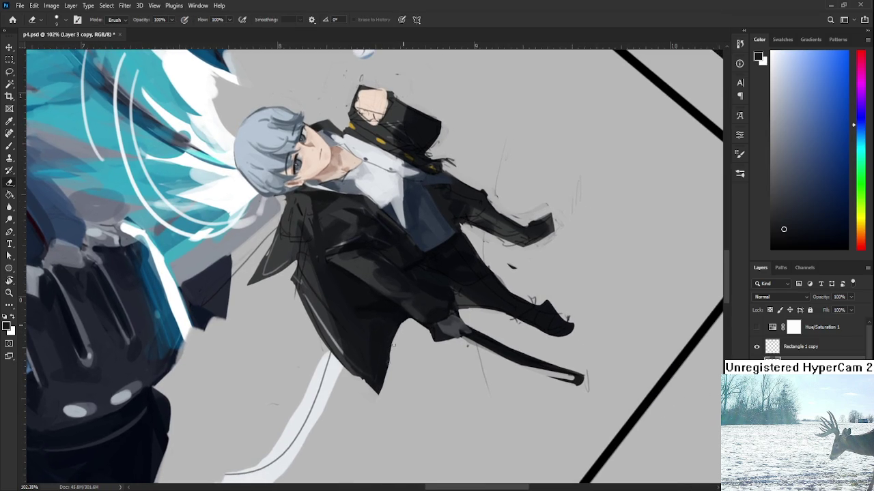
{"action": "left_click_drag", "start_coordinate": [390, 349], "coordinate": [380, 393]}
{"action": "left_click_drag", "start_coordinate": [388, 362], "coordinate": [377, 393]}
{"action": "left_click_drag", "start_coordinate": [396, 340], "coordinate": [391, 354]}
{"action": "key", "text": "ctrl+z"}
{"action": "left_click_drag", "start_coordinate": [397, 331], "coordinate": [386, 367]}
{"action": "left_click_drag", "start_coordinate": [401, 328], "coordinate": [393, 340]}
Clean light wisps off the coat's lower-left hem and soften its left edge
{"action": "left_click_drag", "start_coordinate": [395, 390], "coordinate": [326, 365]}
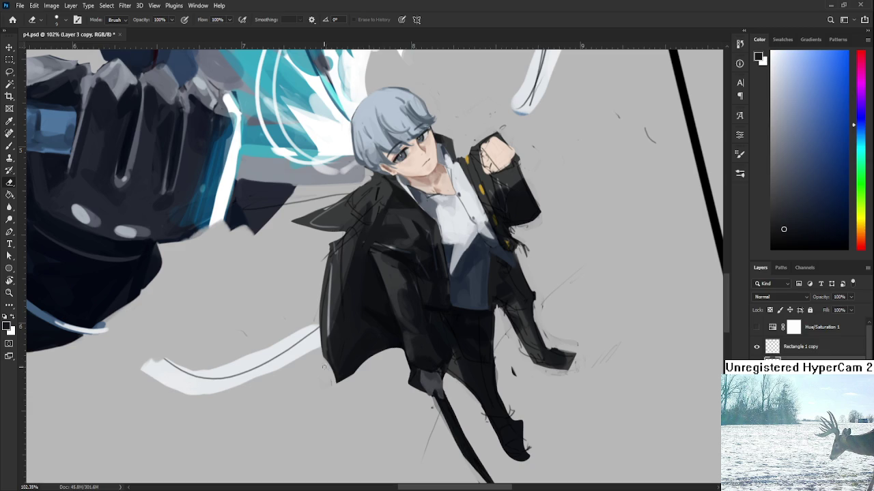
{"action": "mouse_move", "coordinate": [326, 363]}
{"action": "left_mouse_down"}
{"action": "mouse_move", "coordinate": [335, 382]}
{"action": "mouse_move", "coordinate": [298, 386]}
{"action": "left_mouse_up"}
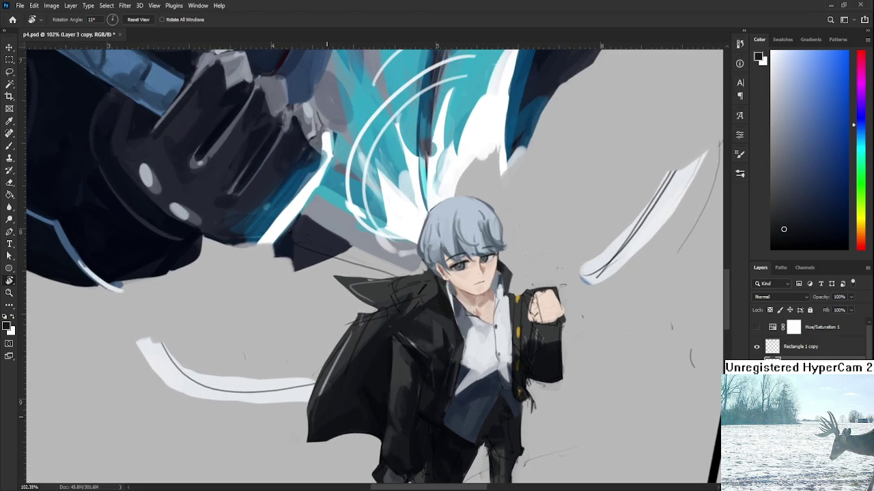
{"action": "left_click_drag", "start_coordinate": [335, 339], "coordinate": [311, 403]}
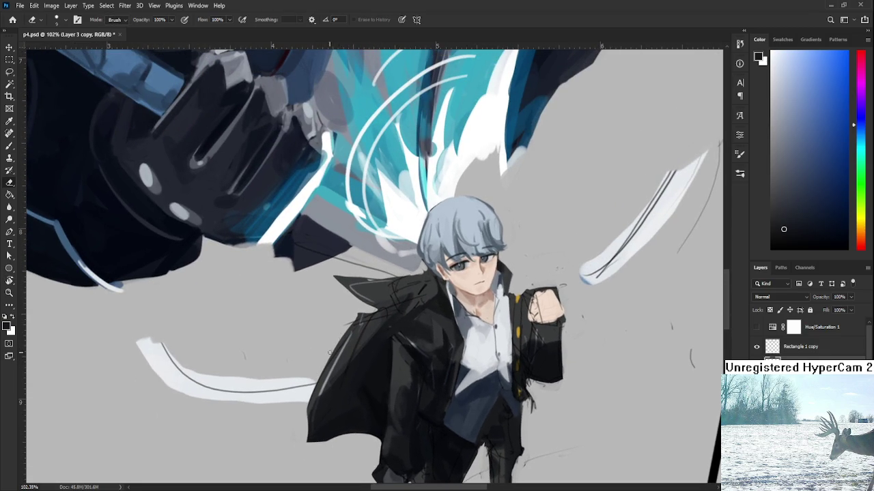
{"action": "mouse_move", "coordinate": [326, 361]}
{"action": "left_mouse_down"}
{"action": "mouse_move", "coordinate": [309, 422]}
{"action": "mouse_move", "coordinate": [310, 402]}
{"action": "left_mouse_up"}
{"action": "left_click_drag", "start_coordinate": [309, 436], "coordinate": [311, 383]}
{"action": "left_click_drag", "start_coordinate": [354, 317], "coordinate": [333, 356]}
{"action": "left_click_drag", "start_coordinate": [348, 325], "coordinate": [329, 363]}
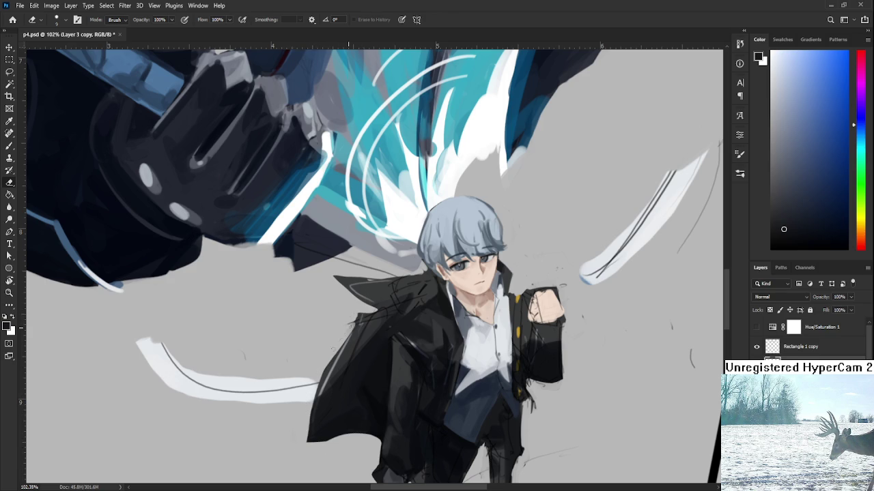
{"action": "left_click_drag", "start_coordinate": [354, 315], "coordinate": [326, 373]}
Erase a small patch at the coat edge and add a dark stroke at its tip
{"action": "key", "text": "b"}
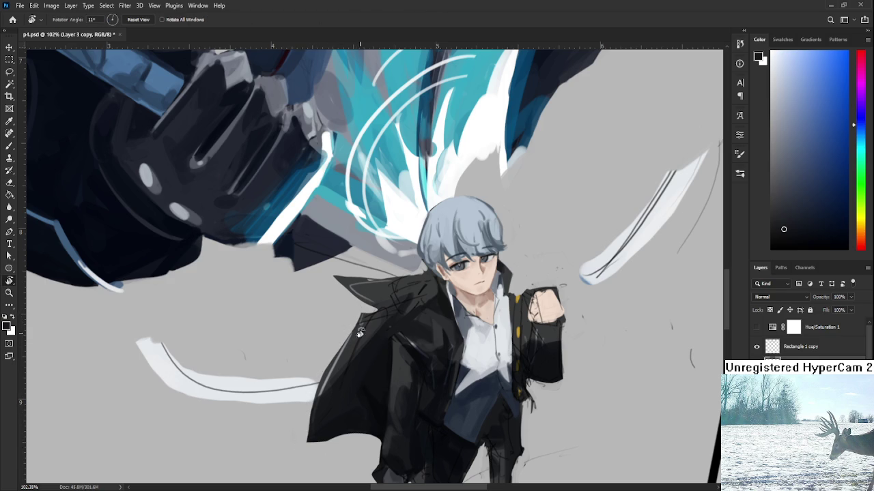
{"action": "left_click_drag", "start_coordinate": [339, 336], "coordinate": [349, 358]}
{"action": "left_click", "coordinate": [349, 355], "text": "alt"}
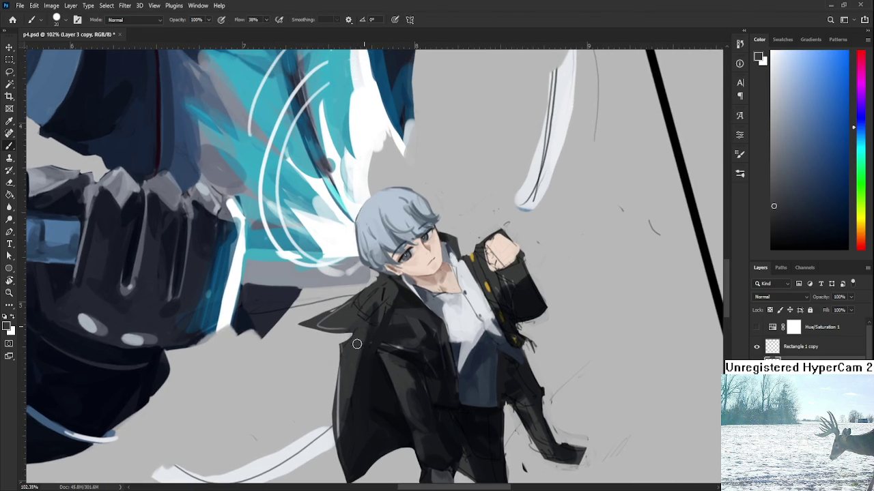
{"action": "key", "text": "r"}
{"action": "mouse_move", "coordinate": [352, 344]}
{"action": "left_mouse_down"}
{"action": "mouse_move", "coordinate": [318, 369]}
{"action": "mouse_move", "coordinate": [305, 329]}
{"action": "left_mouse_up"}
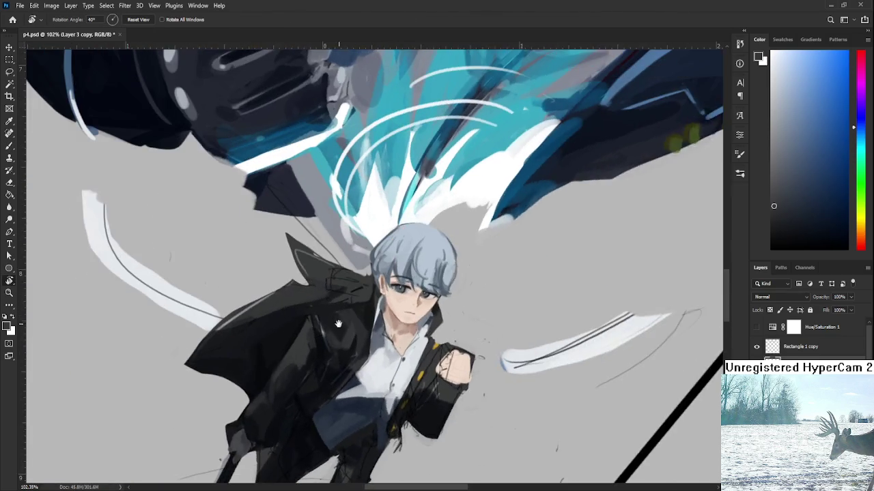
{"action": "key", "text": "e"}
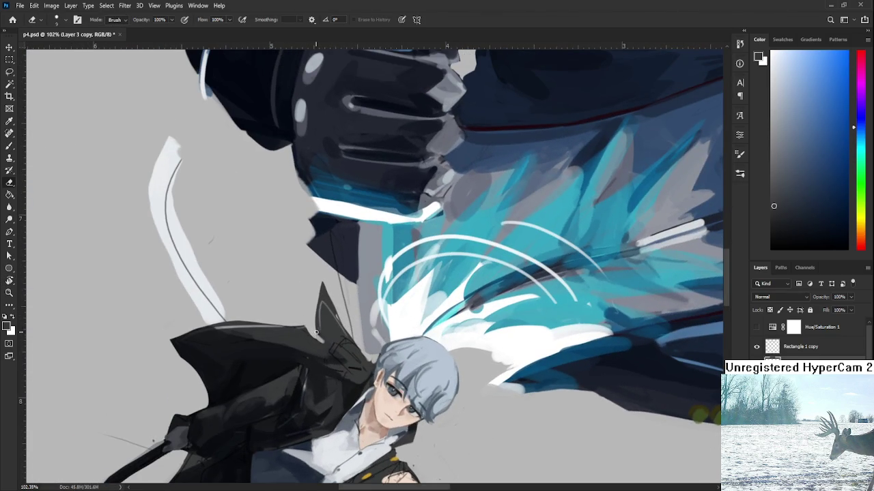
{"action": "left_click_drag", "start_coordinate": [316, 332], "coordinate": [320, 343]}
{"action": "key", "text": "b"}
{"action": "left_click", "coordinate": [322, 312], "text": "alt"}
{"action": "mouse_move", "coordinate": [322, 311]}
{"action": "left_mouse_down"}
{"action": "mouse_move", "coordinate": [330, 349]}
{"action": "mouse_move", "coordinate": [418, 345]}
{"action": "mouse_move", "coordinate": [46, 481]}
{"action": "left_mouse_up"}
{"action": "key", "text": "r"}
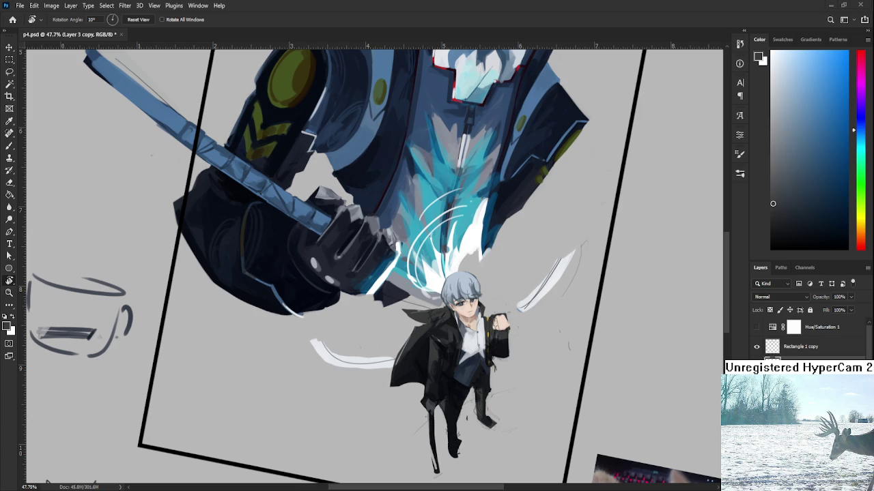
Rotate the view closer to upright, zoom in, and shrink the brush
{"action": "left_click_drag", "start_coordinate": [409, 273], "coordinate": [349, 259]}
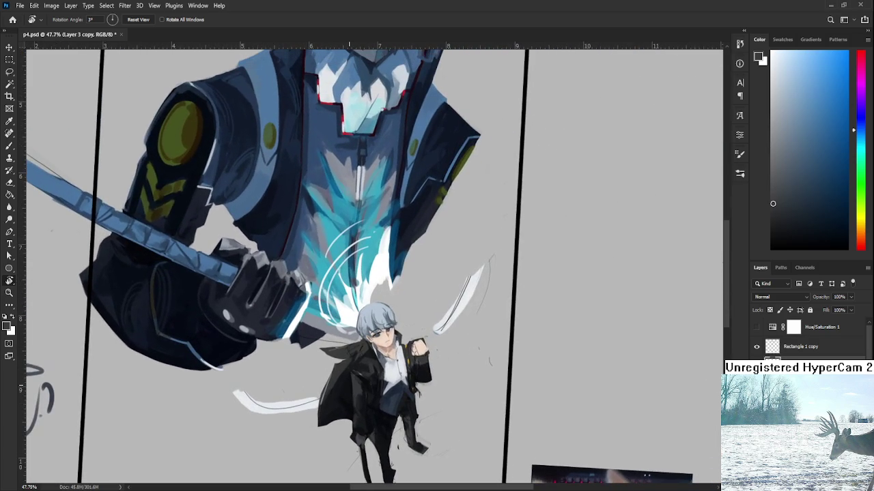
{"action": "scroll", "coordinate": [355, 416], "scroll_direction": "up", "scroll_amount": 3}
{"action": "scroll", "coordinate": [355, 417], "scroll_direction": "up", "scroll_amount": 2}
{"action": "key", "text": "b"}
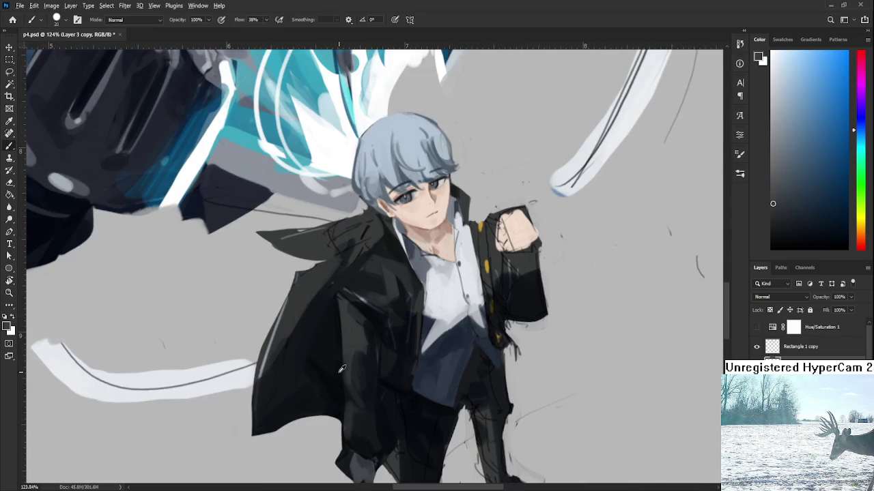
{"action": "key", "text": "bracketleft"}
{"action": "key", "text": "bracketleft"}
{"action": "key", "text": "bracketleft"}
Sample several dark tones from the coat's left edge as paint colours
{"action": "left_click", "coordinate": [327, 320], "text": "alt"}
{"action": "left_click", "coordinate": [313, 356], "text": "alt"}
{"action": "scroll", "coordinate": [323, 357], "scroll_direction": "up", "scroll_amount": 2}
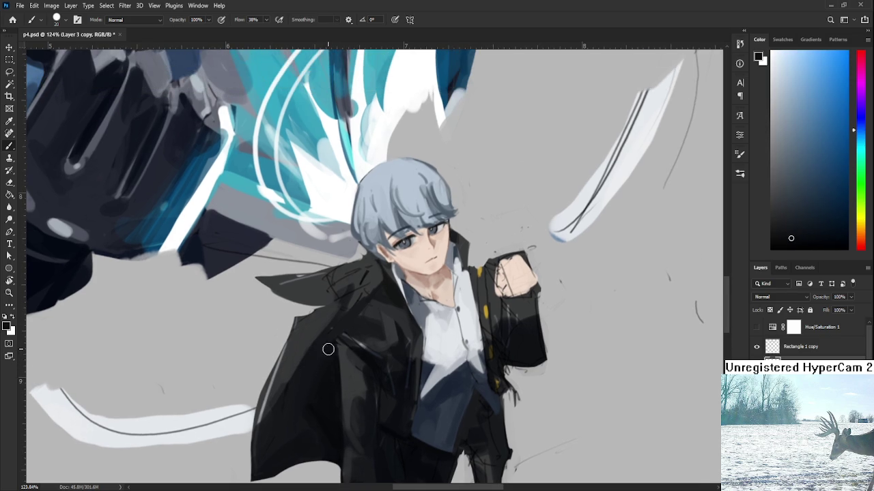
{"action": "left_click", "coordinate": [321, 341], "text": "alt"}
{"action": "scroll", "coordinate": [327, 318], "scroll_direction": "up", "scroll_amount": 1}
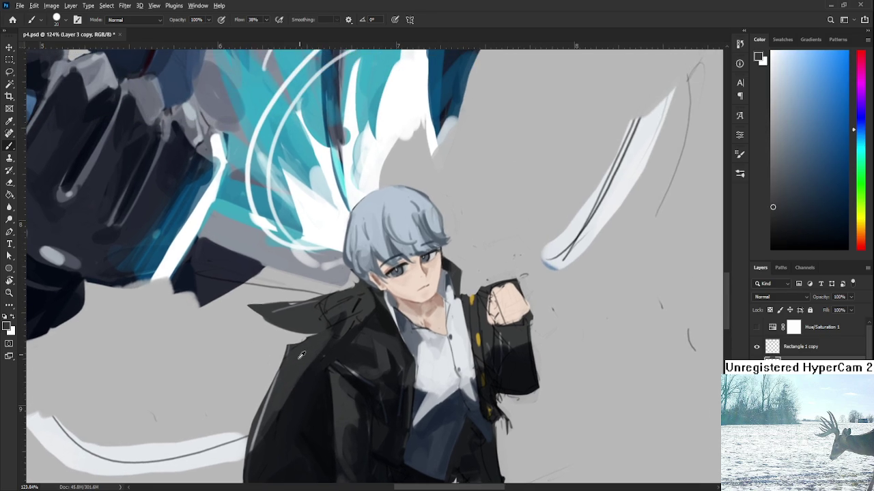
Turn the view about 43° counter-clockwise and darken the coat's edge with a sampled dark
{"action": "key", "text": "e"}
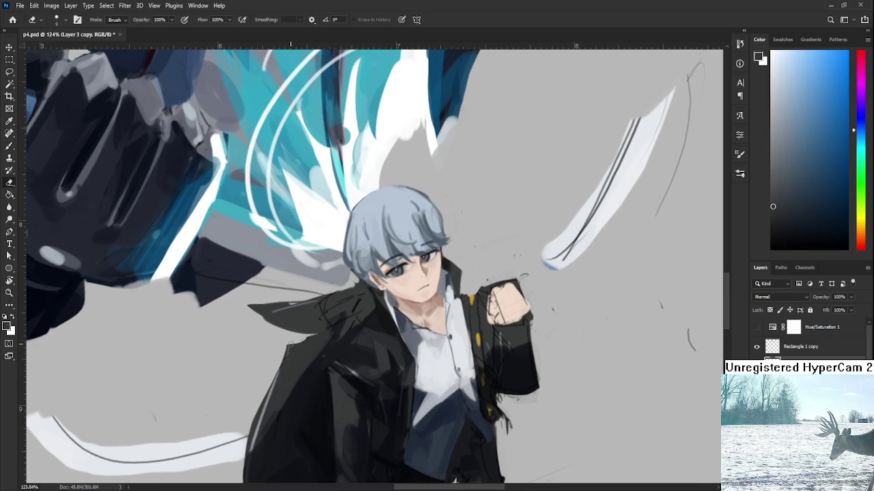
{"action": "key", "text": "r"}
{"action": "mouse_move", "coordinate": [270, 365]}
{"action": "left_mouse_down"}
{"action": "mouse_move", "coordinate": [375, 323]}
{"action": "mouse_move", "coordinate": [384, 347]}
{"action": "left_mouse_up"}
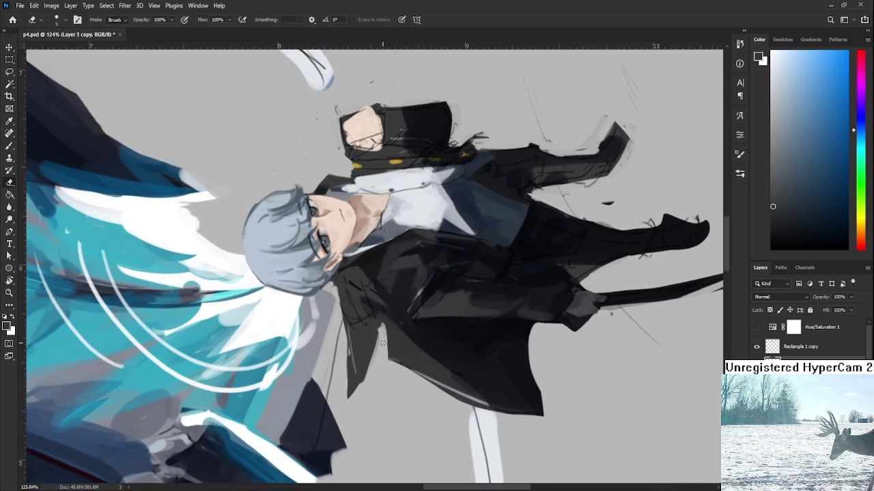
{"action": "key", "text": "b"}
{"action": "left_click", "coordinate": [375, 331], "text": "alt"}
{"action": "mouse_move", "coordinate": [376, 337]}
{"action": "left_mouse_down"}
{"action": "mouse_move", "coordinate": [384, 319]}
{"action": "mouse_move", "coordinate": [324, 392]}
{"action": "mouse_move", "coordinate": [361, 404]}
{"action": "mouse_move", "coordinate": [403, 338]}
{"action": "mouse_move", "coordinate": [389, 379]}
{"action": "mouse_move", "coordinate": [393, 350]}
{"action": "left_mouse_up"}
Return the view upright, switch to the Eraser, and zoom out to see more of the figure
{"action": "key", "text": "r"}
{"action": "key", "text": "e"}
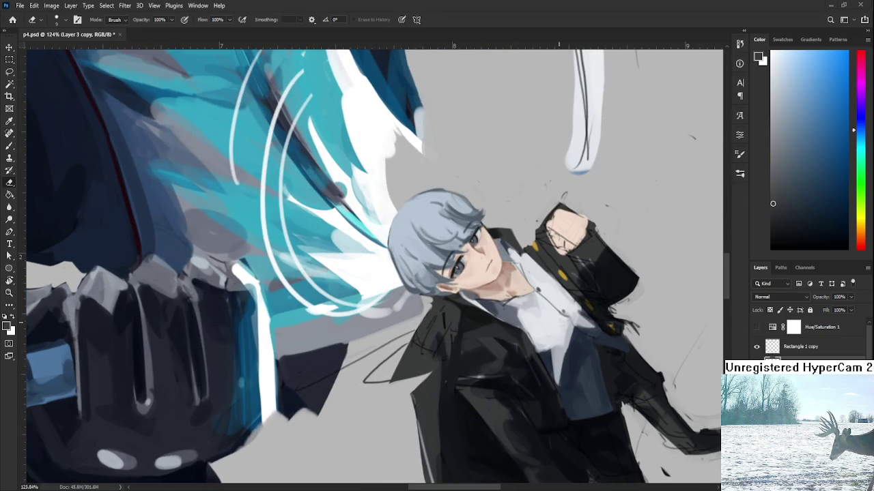
{"action": "scroll", "coordinate": [611, 354], "scroll_direction": "down", "scroll_amount": 2}
{"action": "key", "text": "ctrl+comma"}
{"action": "key", "text": "ctrl+comma"}
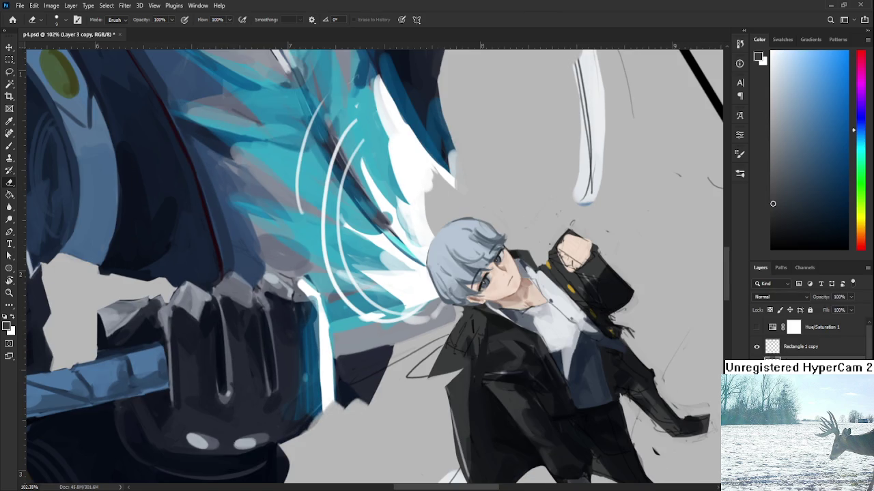
Rotate the view nearly upright, reframe the character, and erase along the coat edge
{"action": "key", "text": "r"}
{"action": "left_click_drag", "start_coordinate": [454, 393], "coordinate": [380, 393]}
{"action": "scroll", "coordinate": [379, 392], "scroll_direction": "down", "scroll_amount": 5}
{"action": "scroll", "coordinate": [379, 392], "scroll_direction": "down", "scroll_amount": 1}
{"action": "scroll", "coordinate": [410, 375], "scroll_direction": "up", "scroll_amount": 5}
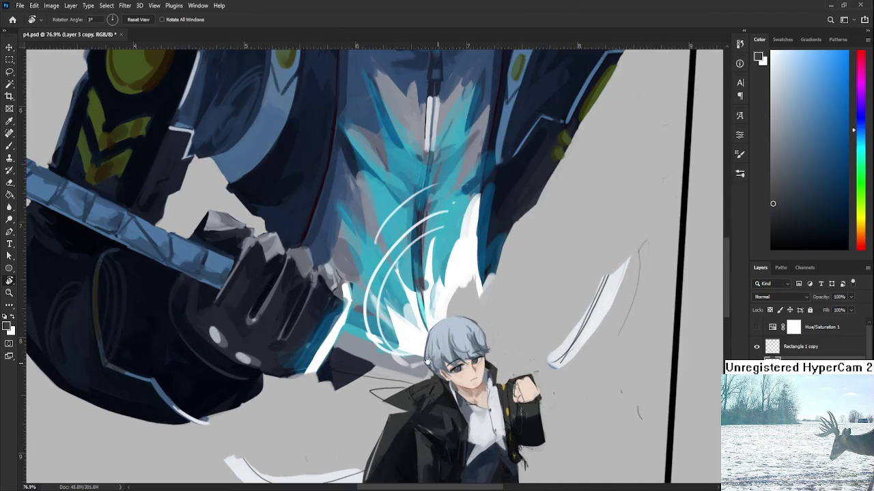
{"action": "left_click_drag", "start_coordinate": [438, 364], "coordinate": [408, 323]}
{"action": "key", "text": "e"}
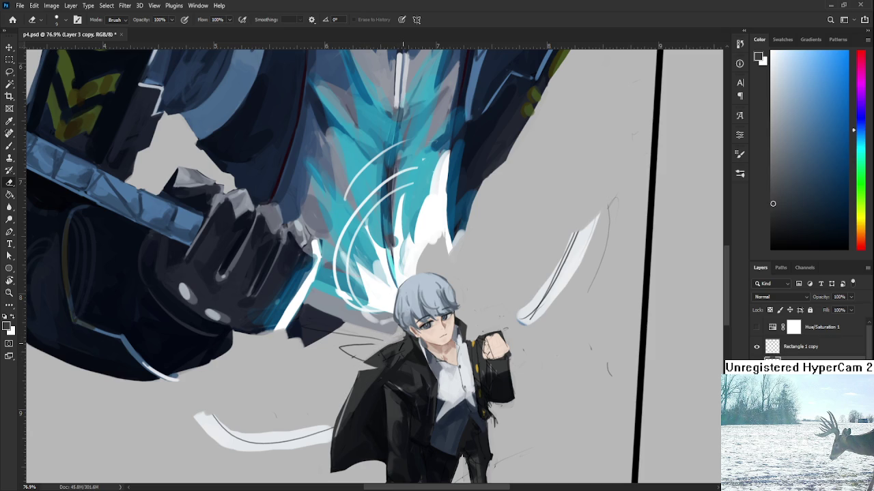
{"action": "scroll", "coordinate": [405, 346], "scroll_direction": "down", "scroll_amount": 2}
{"action": "scroll", "coordinate": [405, 346], "scroll_direction": "up", "scroll_amount": 1}
{"action": "scroll", "coordinate": [404, 347], "scroll_direction": "up", "scroll_amount": 4}
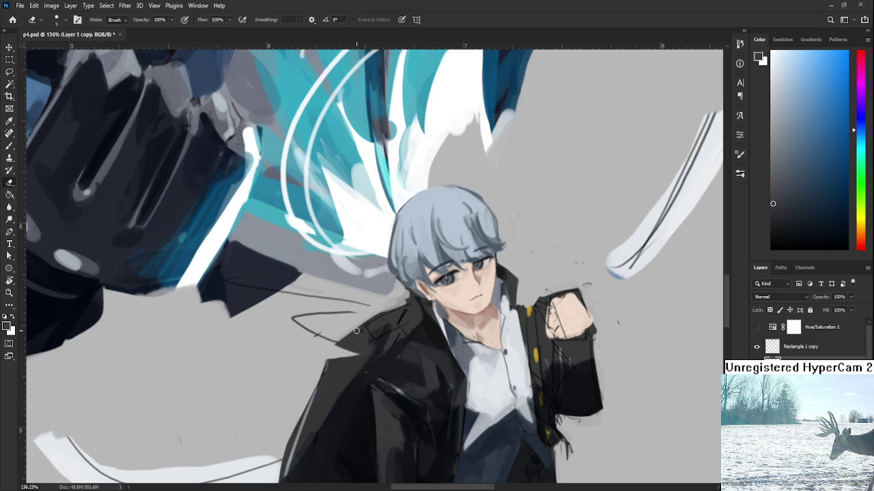
Paint dark tones sampled from the coat onto the coat's left shoulder and its edge
{"action": "key", "text": "b"}
{"action": "mouse_move", "coordinate": [387, 323]}
{"action": "left_mouse_down"}
{"action": "mouse_move", "coordinate": [366, 347]}
{"action": "mouse_move", "coordinate": [401, 313]}
{"action": "left_mouse_up"}
{"action": "left_click", "coordinate": [381, 350], "text": "alt"}
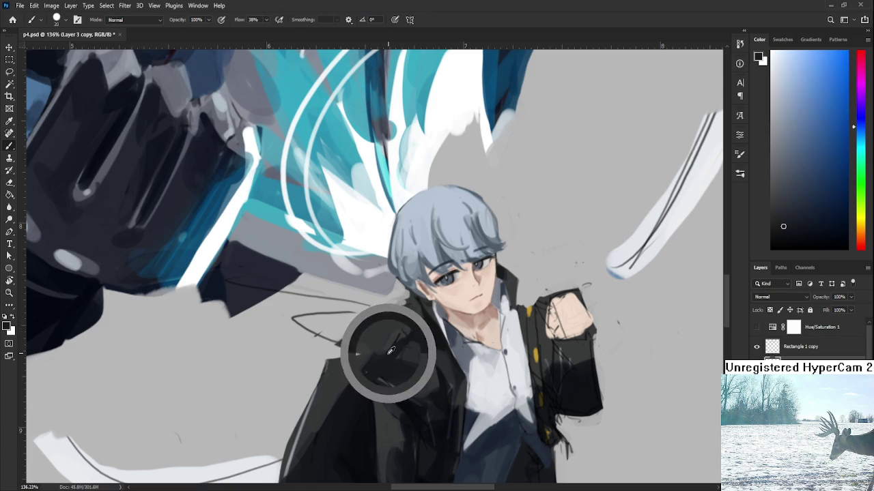
{"action": "left_click_drag", "start_coordinate": [378, 349], "coordinate": [356, 341]}
{"action": "left_click", "coordinate": [390, 321], "text": "alt"}
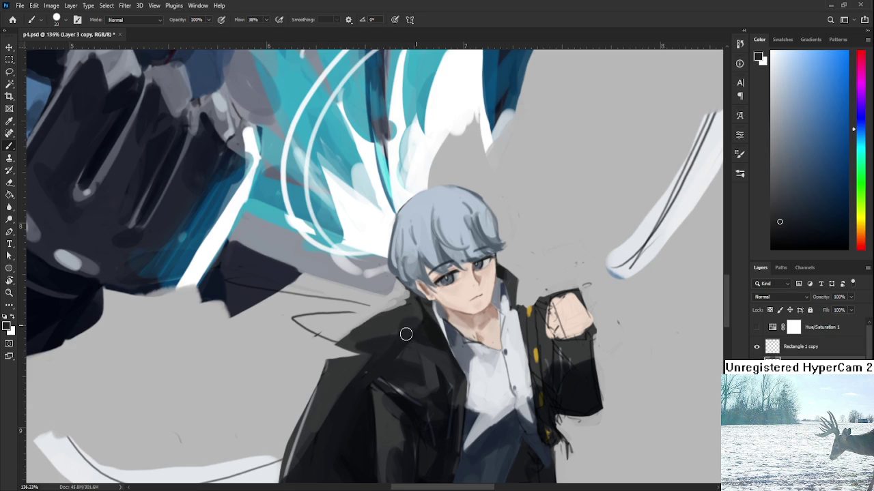
{"action": "left_click", "coordinate": [397, 317], "text": "alt"}
{"action": "left_click", "coordinate": [408, 329], "text": "alt"}
Rotate the view, add a faint dark stroke along the coat's left edge, and switch to the Eraser to soften it
{"action": "key", "text": "r"}
{"action": "mouse_move", "coordinate": [400, 314]}
{"action": "left_mouse_down"}
{"action": "mouse_move", "coordinate": [441, 313]}
{"action": "mouse_move", "coordinate": [396, 316]}
{"action": "left_mouse_up"}
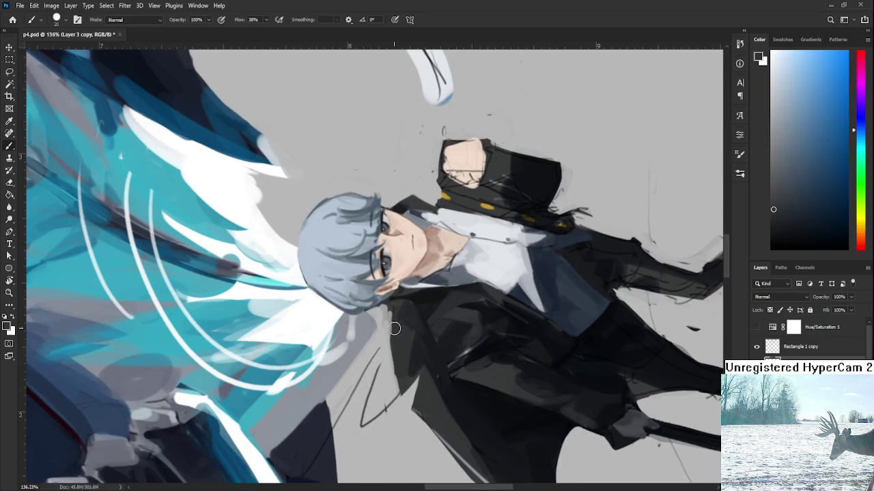
{"action": "left_click", "coordinate": [396, 316], "text": "alt"}
{"action": "mouse_move", "coordinate": [395, 361]}
{"action": "left_mouse_down"}
{"action": "mouse_move", "coordinate": [388, 312]}
{"action": "mouse_move", "coordinate": [387, 355]}
{"action": "mouse_move", "coordinate": [401, 393]}
{"action": "left_mouse_up"}
{"action": "key", "text": "e"}
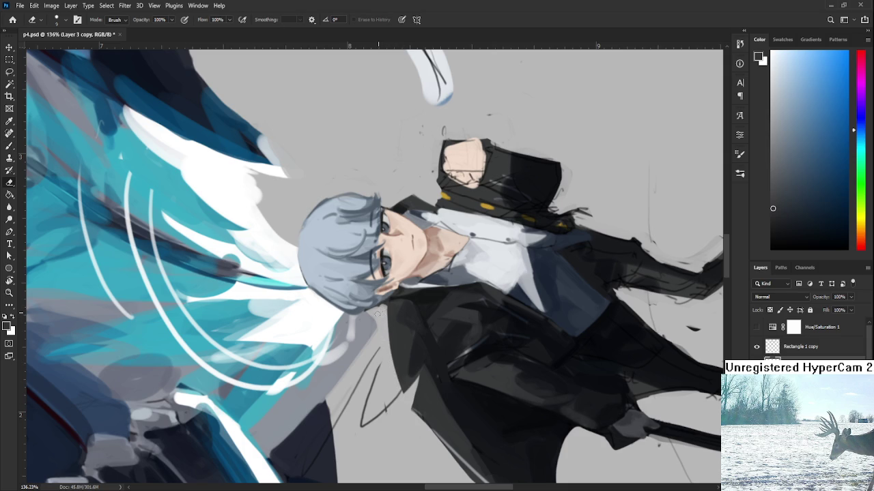
Reset the view rotation to upright and reposition the view on the boy
{"action": "key", "text": "r"}
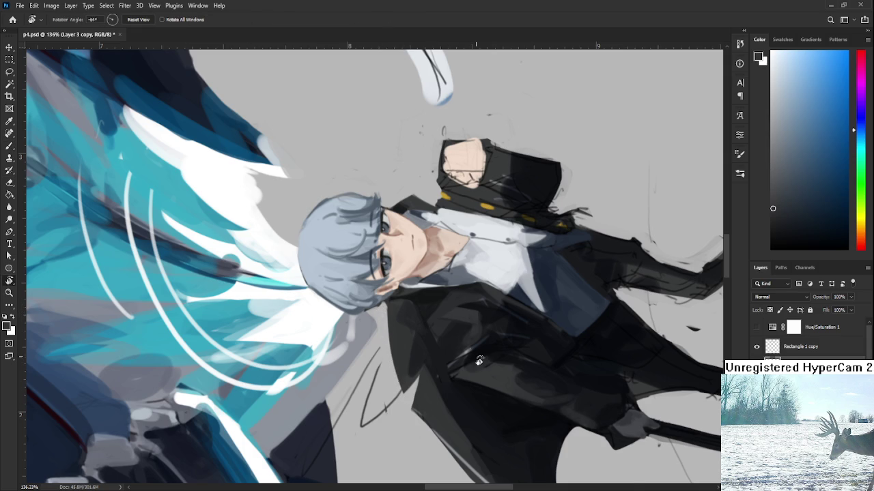
{"action": "key", "text": "Escape"}
{"action": "key", "text": "e"}
{"action": "mouse_move", "coordinate": [346, 293]}
{"action": "left_mouse_down"}
{"action": "mouse_move", "coordinate": [348, 377]}
{"action": "mouse_move", "coordinate": [361, 343]}
{"action": "left_mouse_up"}
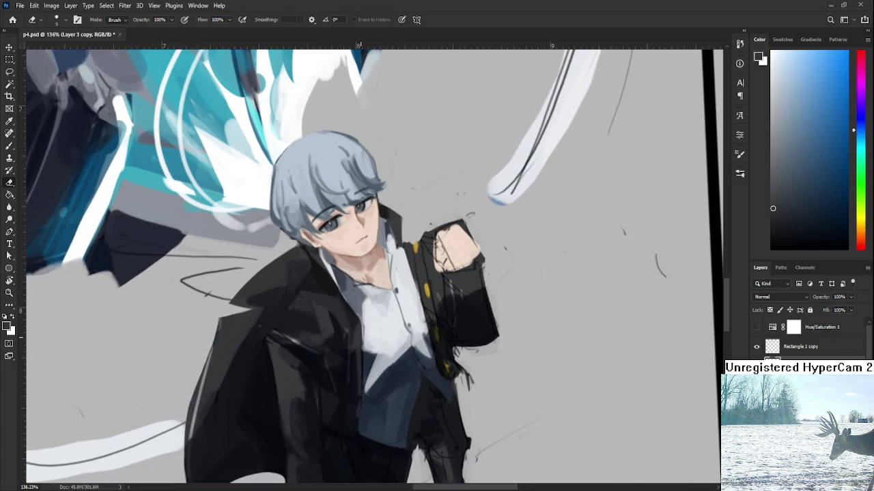
{"action": "scroll", "coordinate": [358, 266], "scroll_direction": "down", "scroll_amount": 2}
Sample a range of dark greys from the jacket, settling on a darker shade for shading
{"action": "key", "text": "b"}
{"action": "left_click", "coordinate": [302, 337], "text": "alt"}
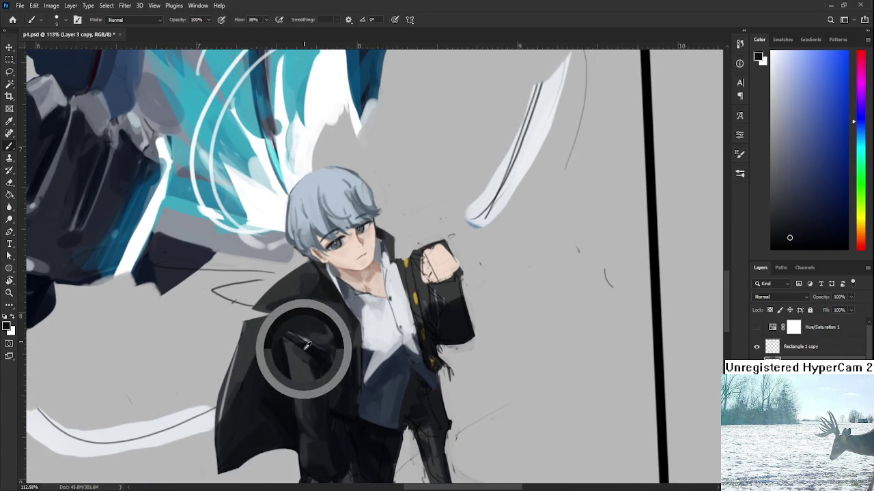
{"action": "left_click", "coordinate": [308, 341], "text": "alt"}
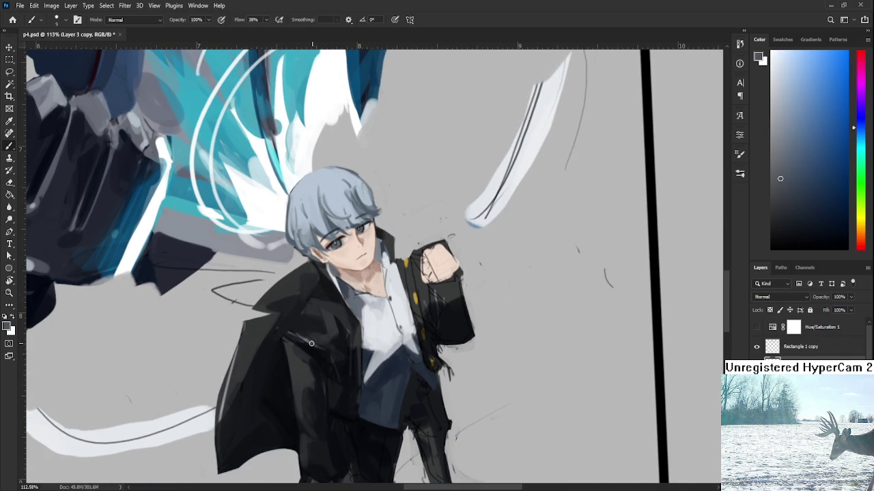
{"action": "left_click", "coordinate": [296, 333], "text": "alt"}
{"action": "left_click", "coordinate": [292, 335], "text": "alt"}
{"action": "left_click", "coordinate": [269, 338], "text": "alt"}
{"action": "left_click", "coordinate": [280, 347], "text": "alt"}
{"action": "left_click", "coordinate": [292, 341], "text": "alt"}
{"action": "left_click", "coordinate": [283, 341], "text": "alt"}
{"action": "key", "text": "Right"}
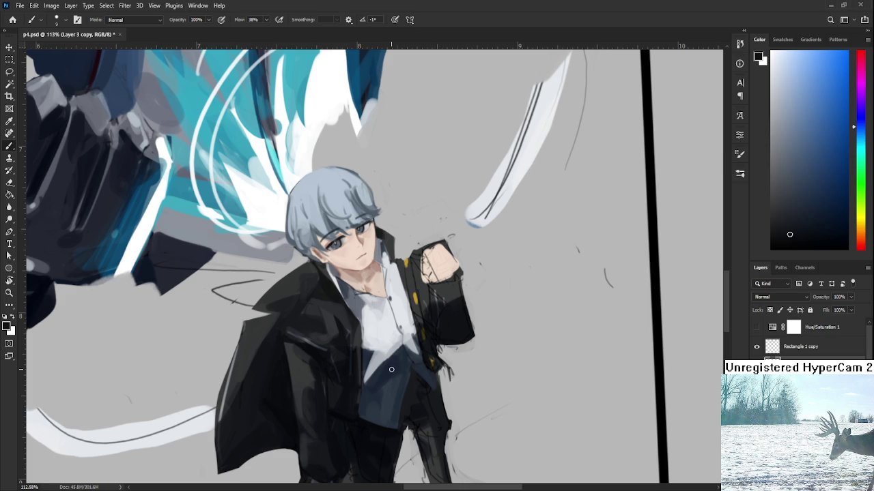
Sample the dark blue-grey coat colour and enlarge the brush near the coat
{"action": "scroll", "coordinate": [392, 371], "scroll_direction": "down", "scroll_amount": 3}
{"action": "scroll", "coordinate": [389, 355], "scroll_direction": "down", "scroll_amount": 3}
{"action": "scroll", "coordinate": [386, 337], "scroll_direction": "down", "scroll_amount": 3}
{"action": "scroll", "coordinate": [382, 341], "scroll_direction": "up", "scroll_amount": 3}
{"action": "scroll", "coordinate": [369, 355], "scroll_direction": "up", "scroll_amount": 3}
{"action": "scroll", "coordinate": [354, 368], "scroll_direction": "up", "scroll_amount": 2}
{"action": "left_click", "coordinate": [347, 363], "text": "alt"}
{"action": "key", "text": "bracketright"}
{"action": "key", "text": "bracketright"}
{"action": "key", "text": "bracketright"}
{"action": "key", "text": "bracketright"}
{"action": "mouse_move", "coordinate": [364, 433]}
{"action": "left_mouse_down"}
{"action": "mouse_move", "coordinate": [355, 379]}
{"action": "mouse_move", "coordinate": [331, 401]}
{"action": "mouse_move", "coordinate": [332, 390]}
{"action": "mouse_move", "coordinate": [322, 410]}
{"action": "mouse_move", "coordinate": [328, 385]}
{"action": "mouse_move", "coordinate": [343, 415]}
{"action": "left_mouse_up"}
Erase along the coat edge beside the raised fist to lighten it
{"action": "key", "text": "e"}
{"action": "left_click_drag", "start_coordinate": [339, 384], "coordinate": [334, 356]}
{"action": "scroll", "coordinate": [335, 374], "scroll_direction": "up", "scroll_amount": 3}
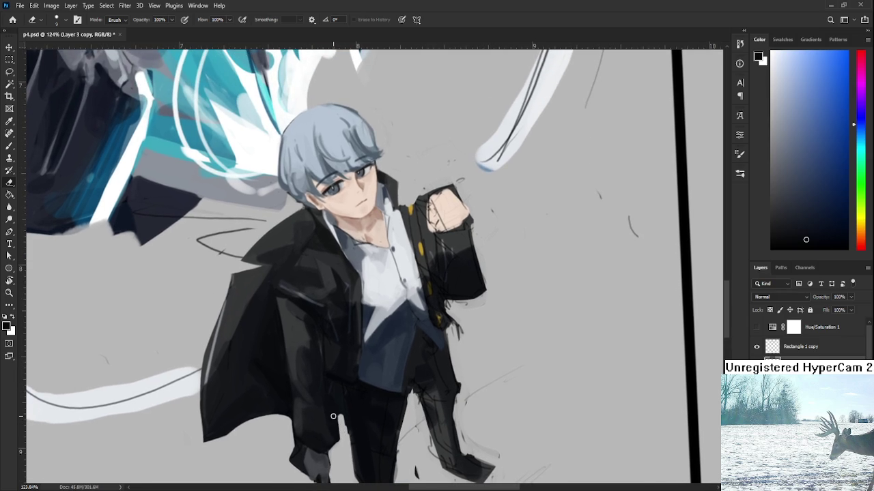
{"action": "left_click_drag", "start_coordinate": [332, 405], "coordinate": [340, 436]}
{"action": "left_click_drag", "start_coordinate": [338, 404], "coordinate": [341, 424]}
Tilt the canvas about 48 degrees and resample the coat with a smaller brush
{"action": "key", "text": "r"}
{"action": "mouse_move", "coordinate": [376, 383]}
{"action": "left_mouse_down"}
{"action": "mouse_move", "coordinate": [432, 344]}
{"action": "mouse_move", "coordinate": [342, 309]}
{"action": "left_mouse_up"}
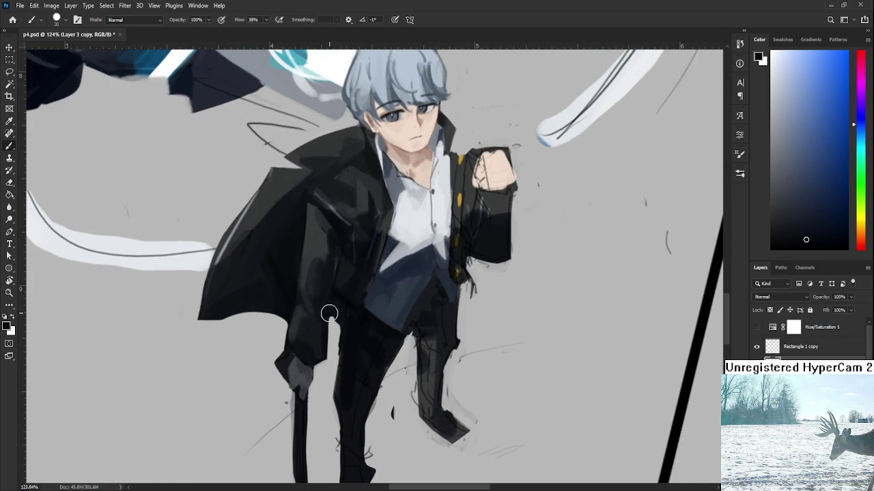
{"action": "left_click", "coordinate": [334, 314], "text": "alt"}
{"action": "key", "text": "bracketleft"}
{"action": "key", "text": "bracketleft"}
{"action": "key", "text": "r"}
{"action": "left_click_drag", "start_coordinate": [333, 319], "coordinate": [396, 336]}
{"action": "key", "text": "e"}
Rotate the view back upright, erase further, and sample a slightly different dark tone
{"action": "key", "text": "r"}
{"action": "left_click_drag", "start_coordinate": [434, 339], "coordinate": [343, 342]}
{"action": "key", "text": "e"}
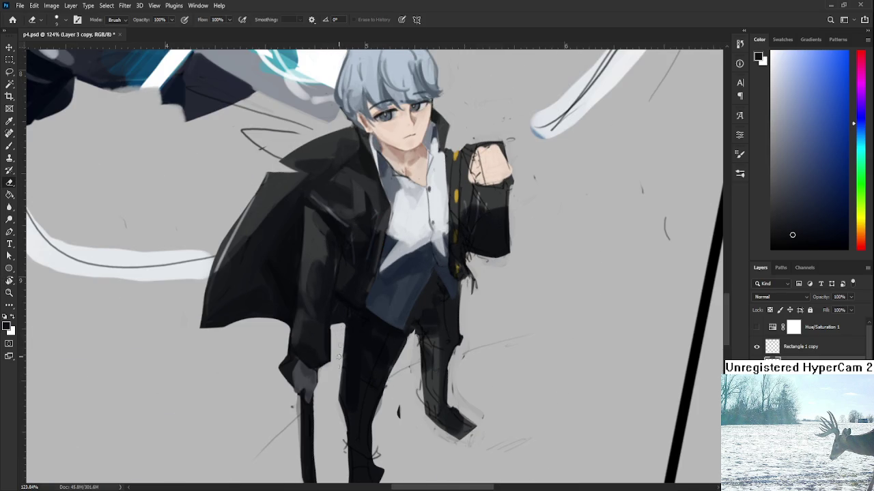
{"action": "left_click_drag", "start_coordinate": [339, 340], "coordinate": [344, 347]}
{"action": "key", "text": "b"}
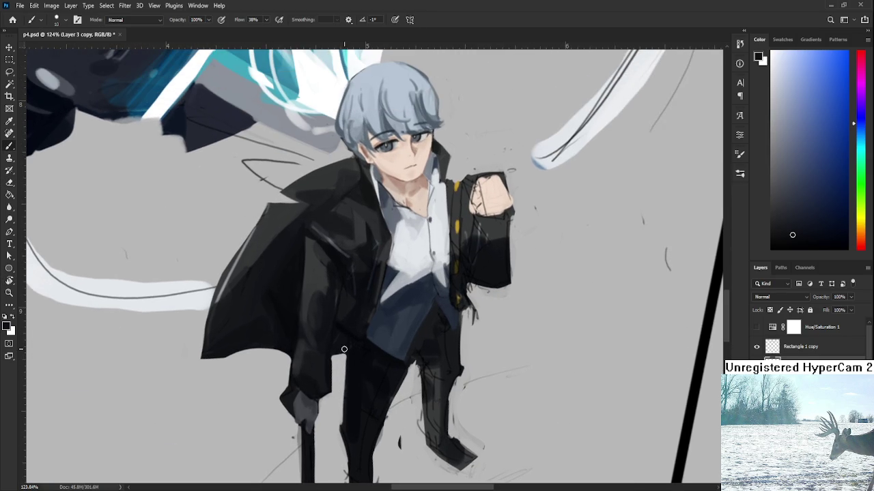
{"action": "left_click", "coordinate": [351, 352], "text": "alt"}
{"action": "scroll", "coordinate": [348, 341], "scroll_direction": "down", "scroll_amount": 3}
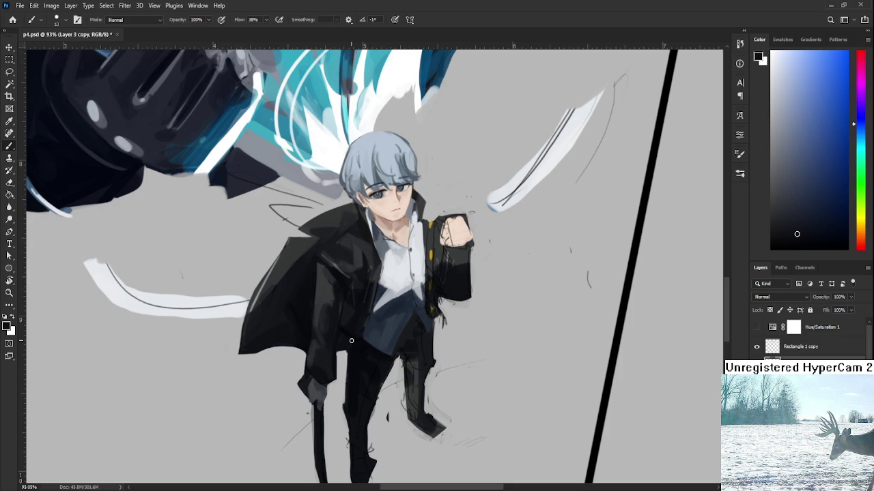
Lighten the left edge of the boy's leg with the eraser
{"action": "left_click_drag", "start_coordinate": [341, 400], "coordinate": [350, 367]}
{"action": "key", "text": "e"}
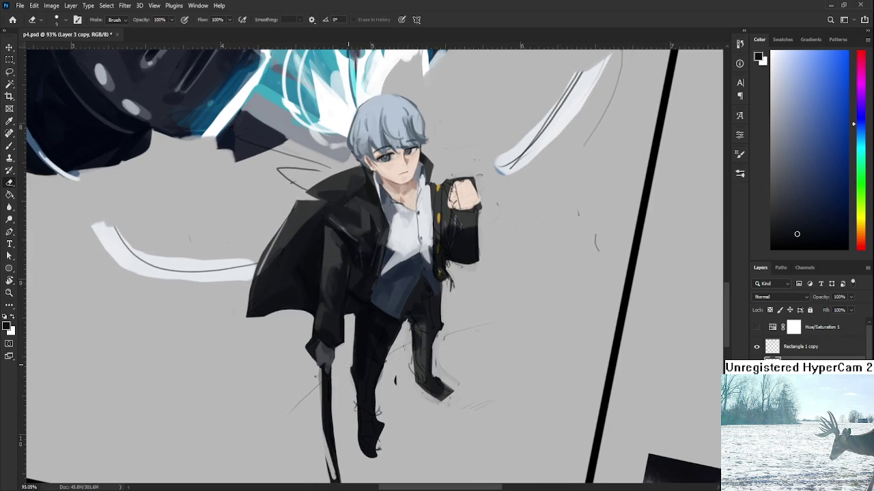
{"action": "left_click_drag", "start_coordinate": [353, 331], "coordinate": [349, 380]}
Enlarge the brush to about 30 and sample several dark tones from the leg
{"action": "key", "text": "b"}
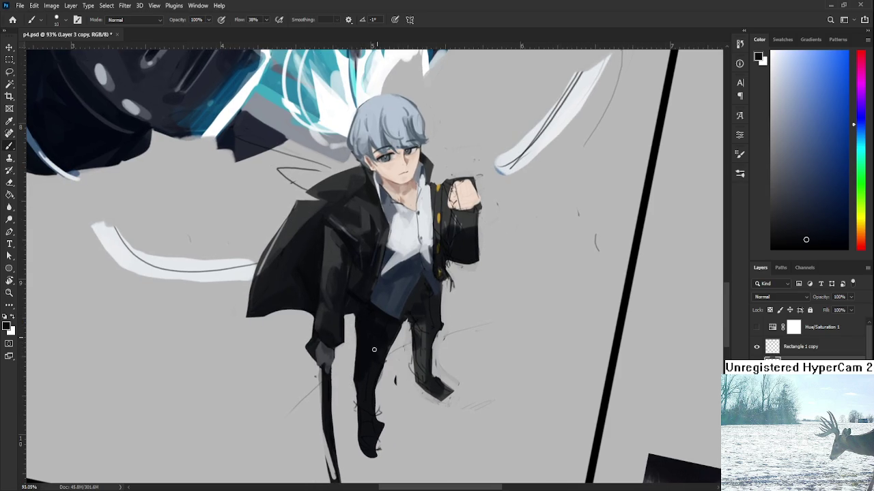
{"action": "left_click", "coordinate": [370, 384], "text": "alt"}
{"action": "key", "text": "]"}
{"action": "key", "text": "]"}
{"action": "left_click", "coordinate": [383, 332], "text": "alt"}
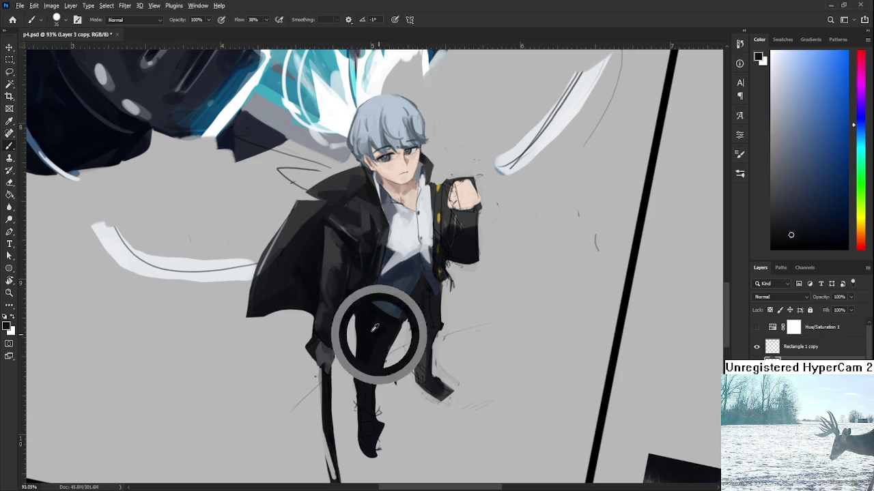
{"action": "left_click", "coordinate": [382, 329], "text": "alt"}
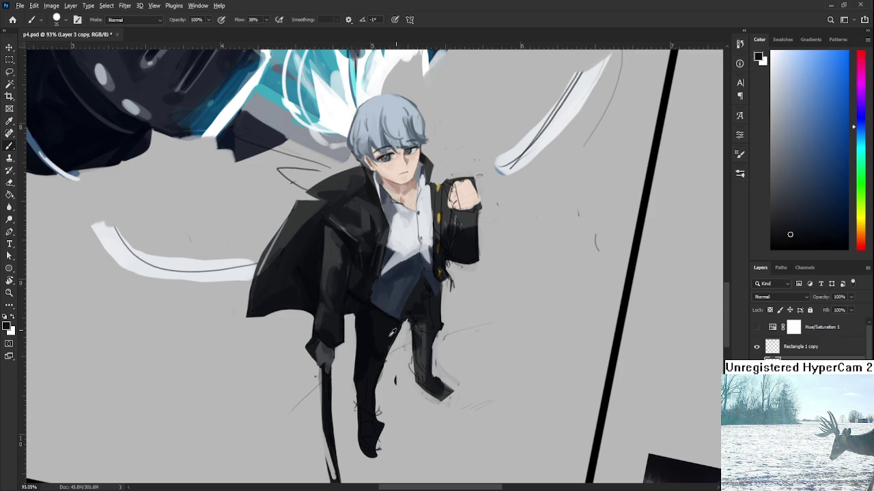
{"action": "left_click", "coordinate": [368, 330], "text": "alt"}
{"action": "left_click", "coordinate": [369, 379], "text": "alt"}
{"action": "left_click", "coordinate": [362, 392], "text": "alt"}
{"action": "key", "text": "e"}
{"action": "key", "text": "b"}
Paint a small dark stroke on the boot and sample nearby boot tones
{"action": "left_click", "coordinate": [364, 326], "text": "alt"}
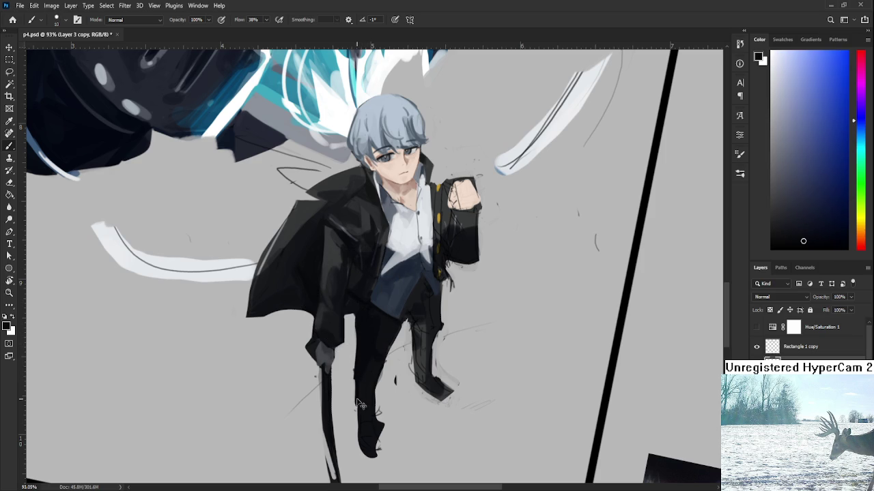
{"action": "mouse_move", "coordinate": [379, 415]}
{"action": "left_mouse_down"}
{"action": "mouse_move", "coordinate": [377, 404]}
{"action": "mouse_move", "coordinate": [362, 406]}
{"action": "left_mouse_up"}
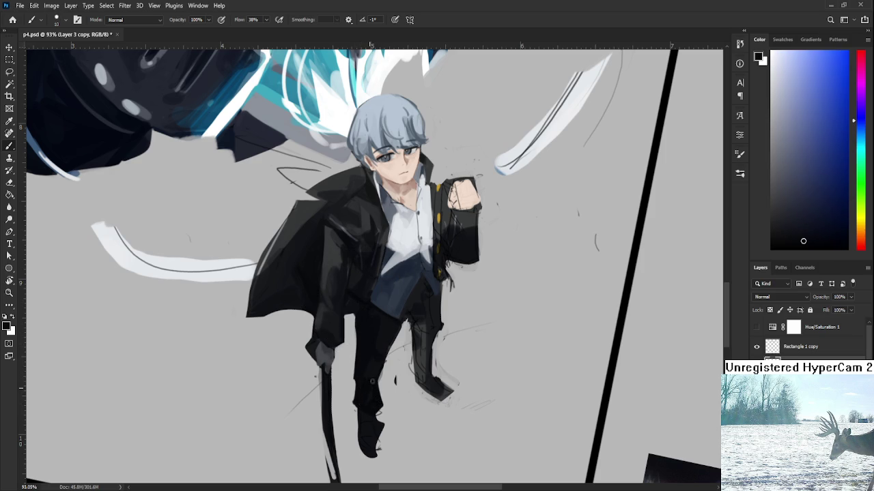
{"action": "left_click", "coordinate": [362, 390], "text": "alt"}
{"action": "left_click", "coordinate": [365, 377], "text": "alt"}
{"action": "left_click", "coordinate": [369, 396], "text": "alt"}
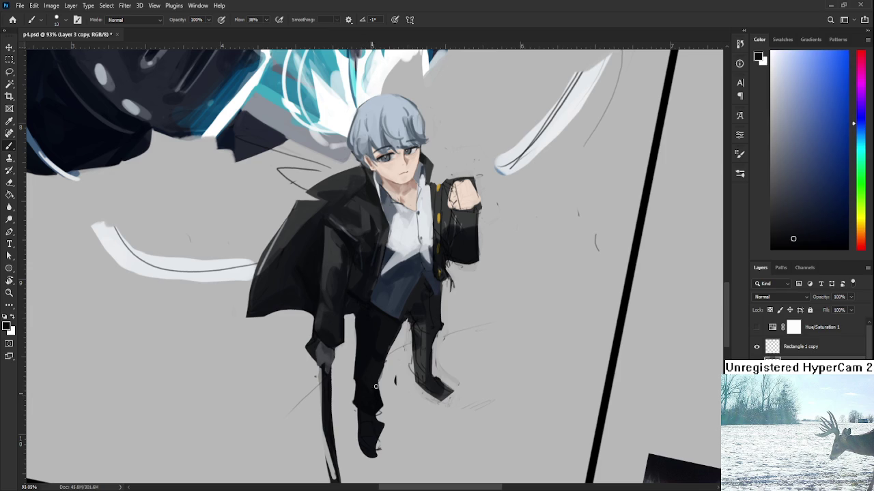
{"action": "left_click_drag", "start_coordinate": [389, 369], "coordinate": [376, 372]}
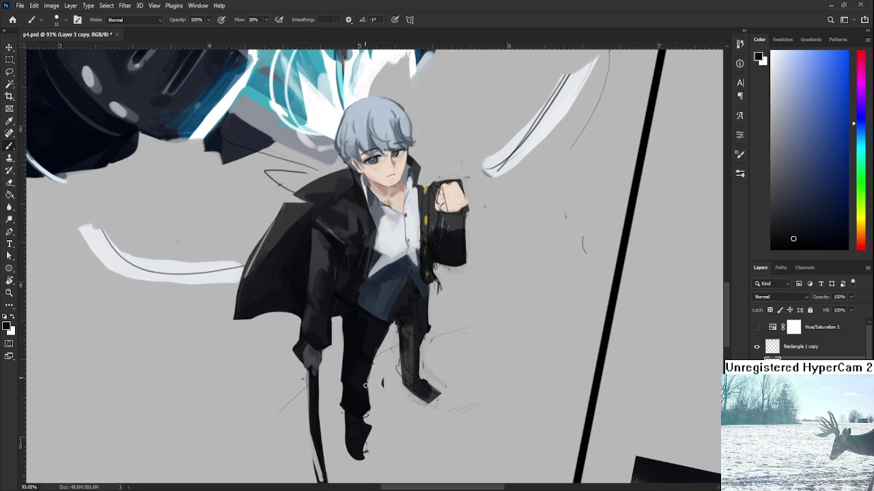
Resample a dark leg tone while alternating brush and eraser over the legs
{"action": "key", "text": "e"}
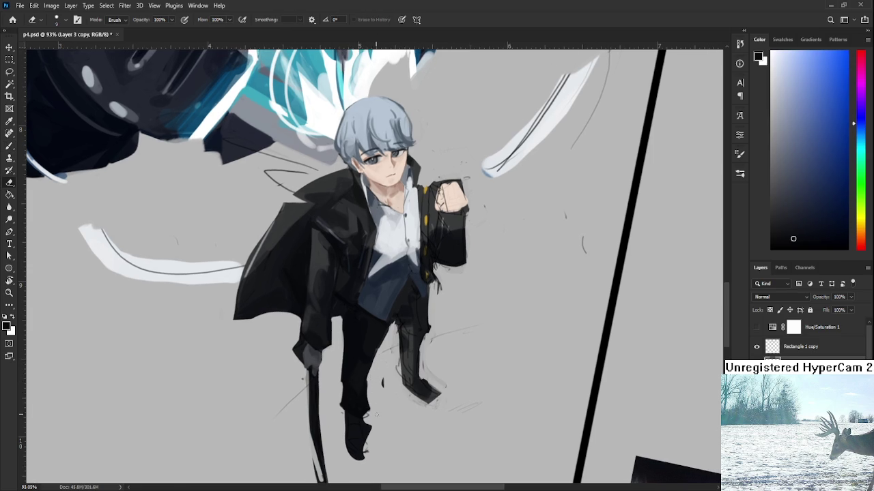
{"action": "key", "text": "b"}
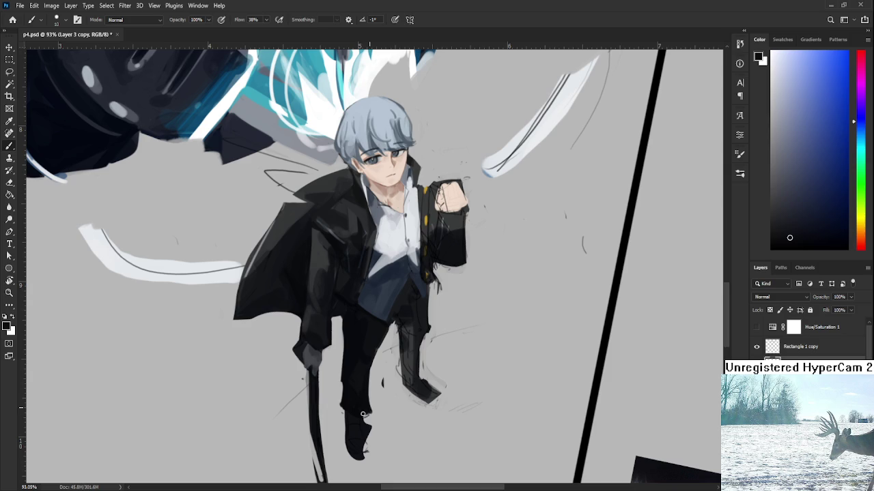
{"action": "key", "text": "e"}
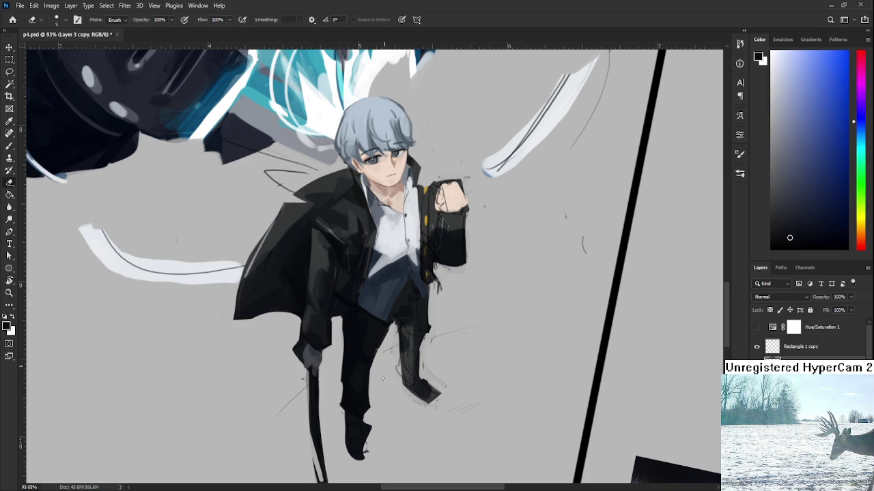
{"action": "left_click_drag", "start_coordinate": [388, 326], "coordinate": [367, 359]}
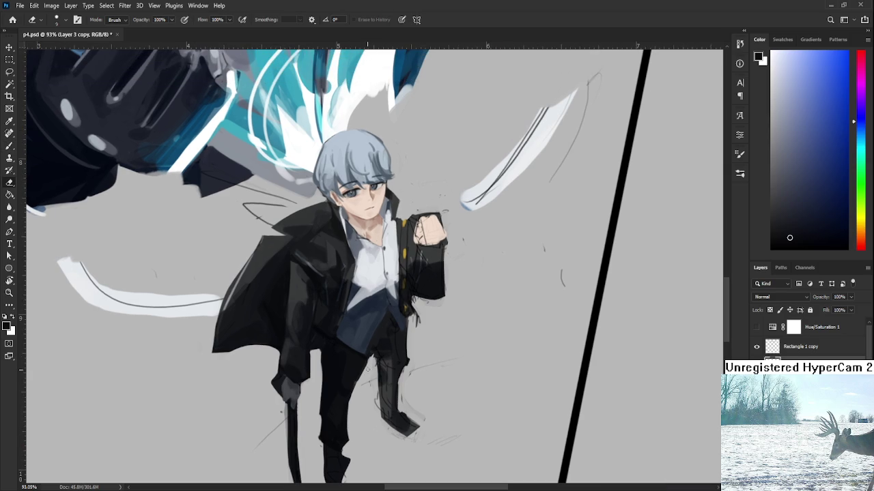
{"action": "key", "text": "b"}
{"action": "left_click", "coordinate": [351, 391], "text": "alt"}
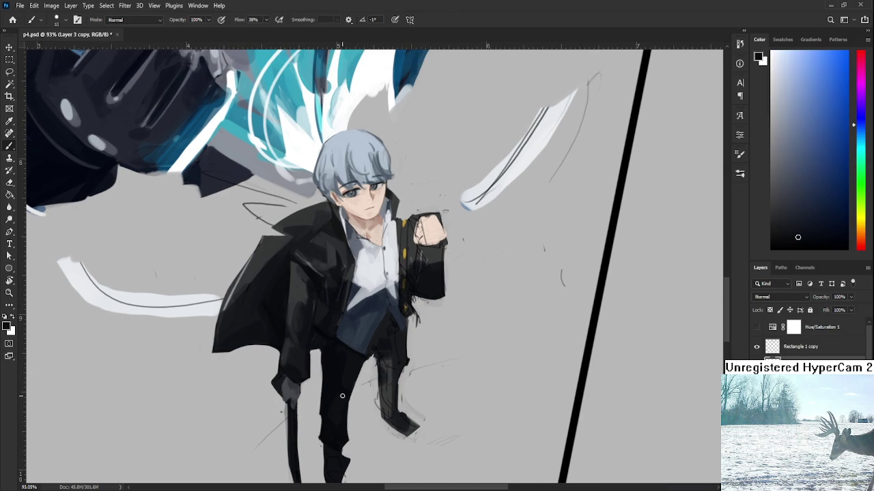
{"action": "key", "text": "e"}
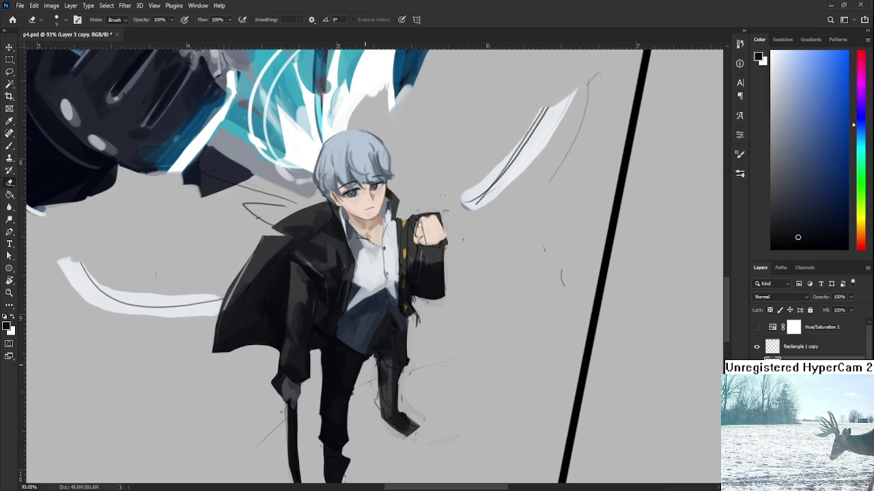
{"action": "left_click_drag", "start_coordinate": [369, 362], "coordinate": [380, 329]}
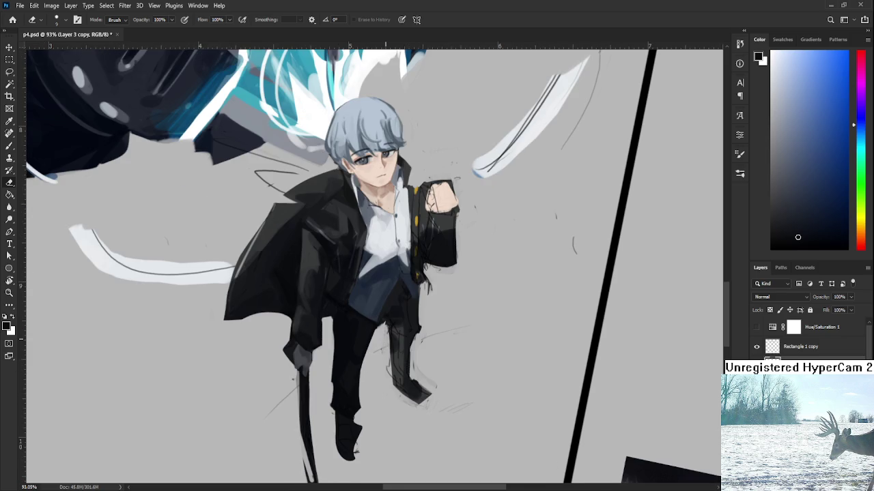
{"action": "scroll", "coordinate": [386, 341], "scroll_direction": "down", "scroll_amount": 3}
Touch up the trouser legs, alternating brush and eraser and sampling the dark leg colour
{"action": "scroll", "coordinate": [379, 342], "scroll_direction": "down", "scroll_amount": 3}
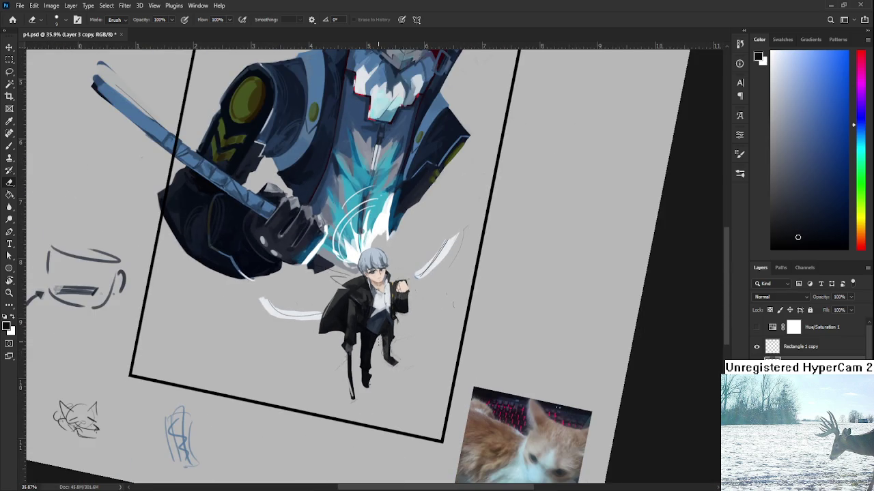
{"action": "scroll", "coordinate": [378, 345], "scroll_direction": "up", "scroll_amount": 3}
{"action": "scroll", "coordinate": [374, 351], "scroll_direction": "up", "scroll_amount": 3}
{"action": "scroll", "coordinate": [369, 364], "scroll_direction": "up", "scroll_amount": 2}
{"action": "mouse_move", "coordinate": [369, 363]}
{"action": "left_mouse_down"}
{"action": "mouse_move", "coordinate": [363, 354]}
{"action": "mouse_move", "coordinate": [340, 403]}
{"action": "mouse_move", "coordinate": [348, 415]}
{"action": "mouse_move", "coordinate": [376, 389]}
{"action": "mouse_move", "coordinate": [383, 374]}
{"action": "mouse_move", "coordinate": [372, 367]}
{"action": "mouse_move", "coordinate": [357, 362]}
{"action": "mouse_move", "coordinate": [371, 411]}
{"action": "mouse_move", "coordinate": [351, 400]}
{"action": "mouse_move", "coordinate": [381, 417]}
{"action": "left_mouse_up"}
{"action": "key", "text": "b"}
{"action": "key", "text": "e"}
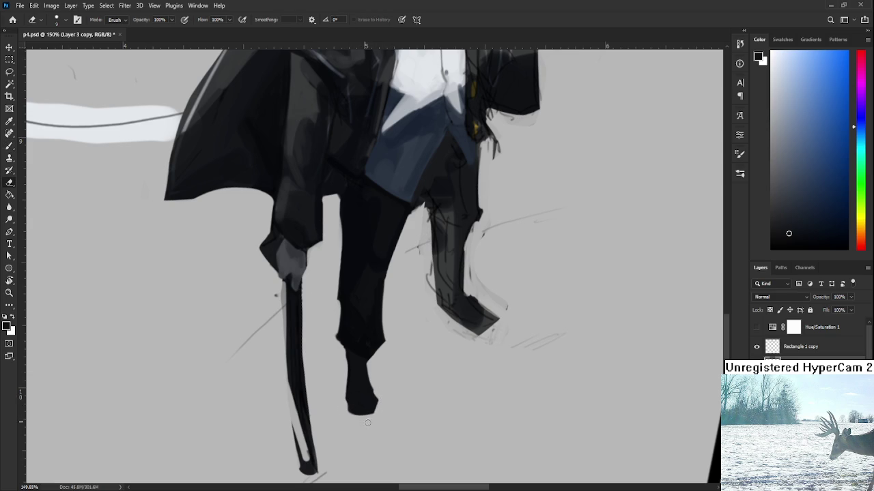
{"action": "key", "text": "b"}
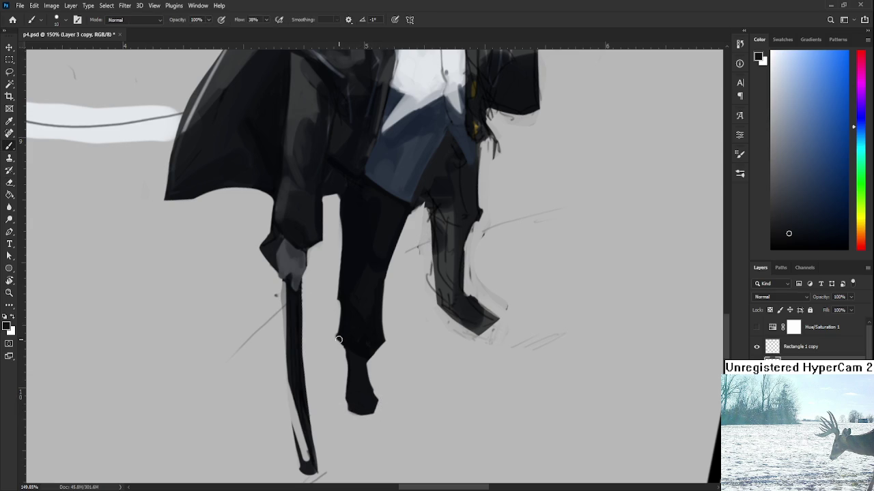
{"action": "left_click", "coordinate": [355, 326], "text": "alt"}
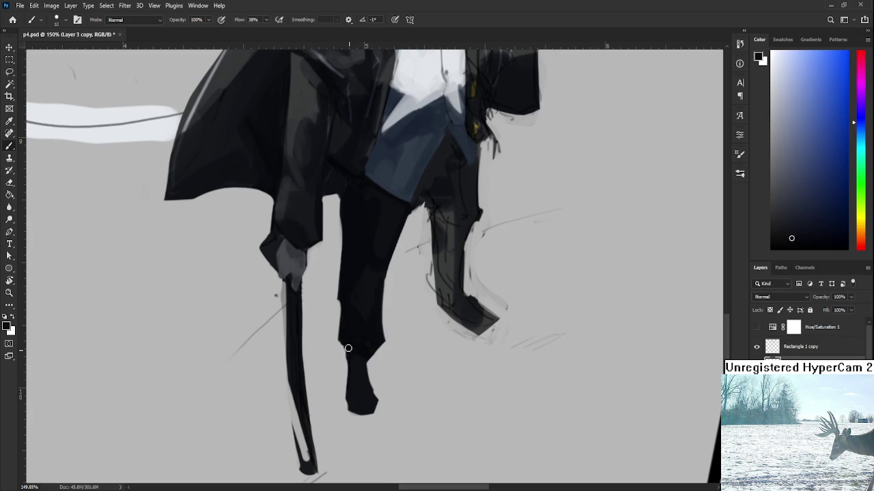
Sample the dark shoe colour and refine the shoes, adding faint grey ground hatching
{"action": "key", "text": "e"}
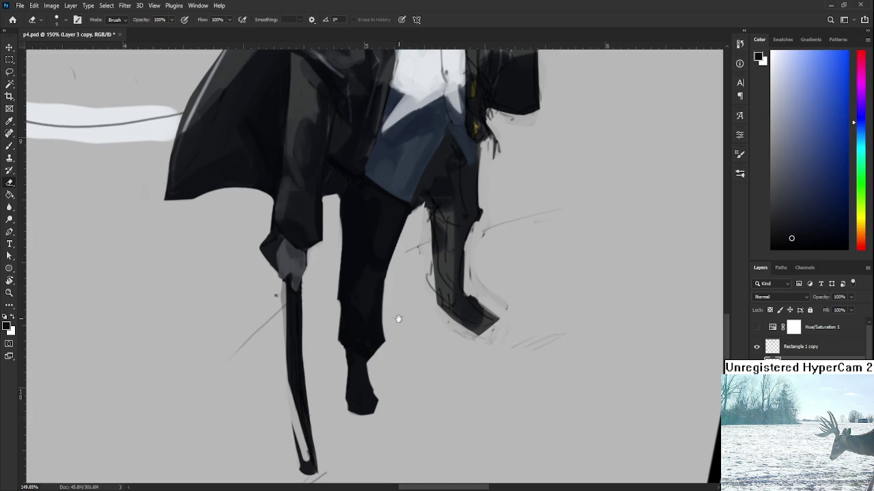
{"action": "left_click_drag", "start_coordinate": [396, 317], "coordinate": [382, 430]}
{"action": "key", "text": "b"}
{"action": "left_click", "coordinate": [414, 292], "text": "alt"}
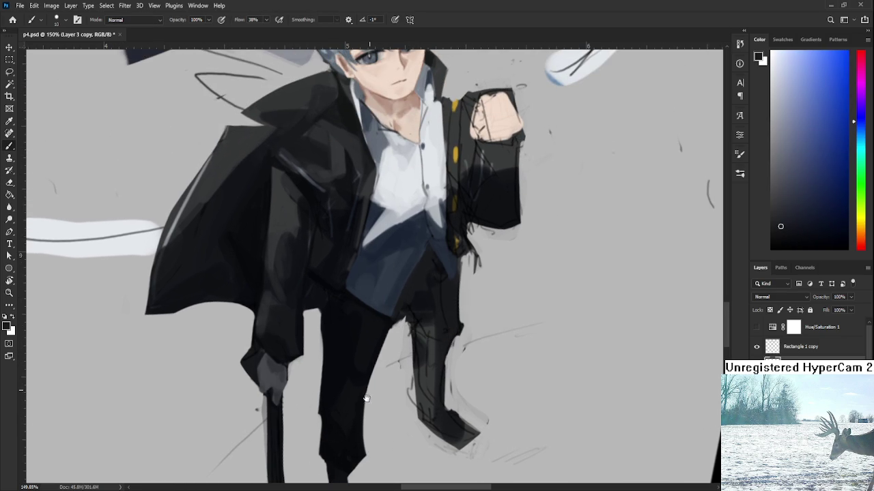
{"action": "scroll", "coordinate": [370, 389], "scroll_direction": "down", "scroll_amount": 2}
{"action": "scroll", "coordinate": [365, 423], "scroll_direction": "down", "scroll_amount": 1}
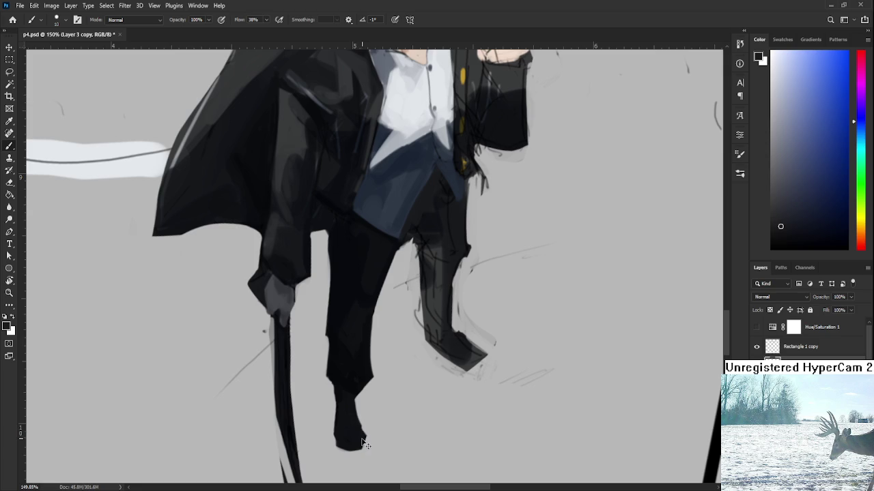
{"action": "left_click", "coordinate": [351, 439], "text": "alt"}
{"action": "left_click", "coordinate": [349, 437], "text": "alt"}
{"action": "left_click_drag", "start_coordinate": [364, 416], "coordinate": [359, 409]}
{"action": "scroll", "coordinate": [364, 406], "scroll_direction": "down", "scroll_amount": 2, "text": "alt"}
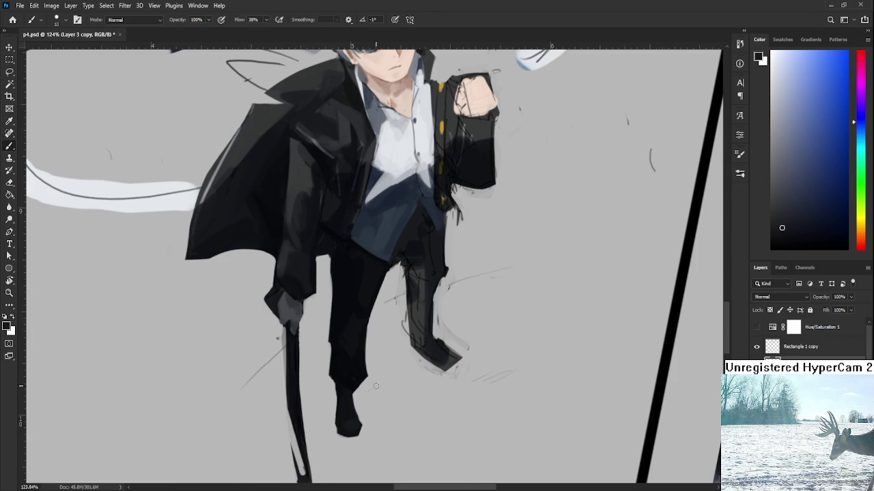
{"action": "scroll", "coordinate": [316, 174], "scroll_direction": "down", "scroll_amount": 6}
{"action": "scroll", "coordinate": [316, 174], "scroll_direction": "down", "scroll_amount": 2}
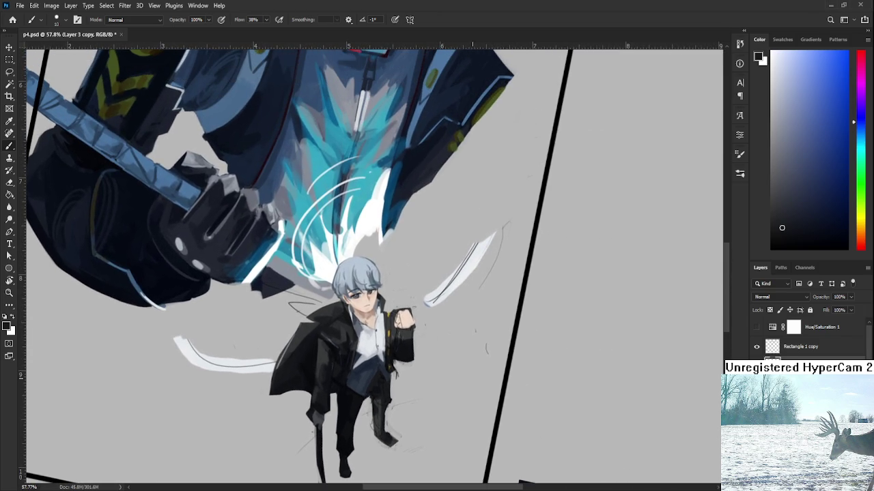
Zoom in and back out around the boy figure alongside the arknight p.psd reference
{"action": "scroll", "coordinate": [462, 372], "scroll_direction": "down", "scroll_amount": 2}
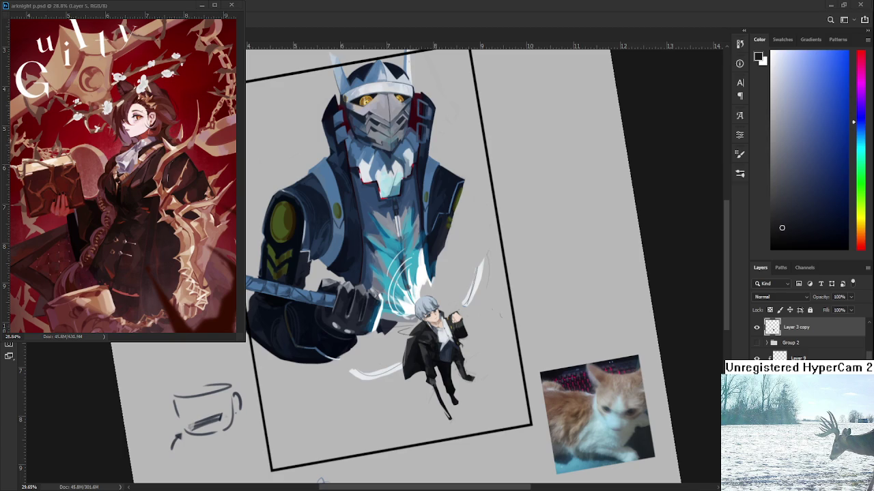
{"action": "scroll", "coordinate": [437, 311], "scroll_direction": "up", "scroll_amount": 2}
{"action": "scroll", "coordinate": [437, 310], "scroll_direction": "up", "scroll_amount": 1}
{"action": "scroll", "coordinate": [439, 310], "scroll_direction": "up", "scroll_amount": 1}
{"action": "scroll", "coordinate": [441, 311], "scroll_direction": "up", "scroll_amount": 1}
{"action": "scroll", "coordinate": [441, 311], "scroll_direction": "up", "scroll_amount": 1}
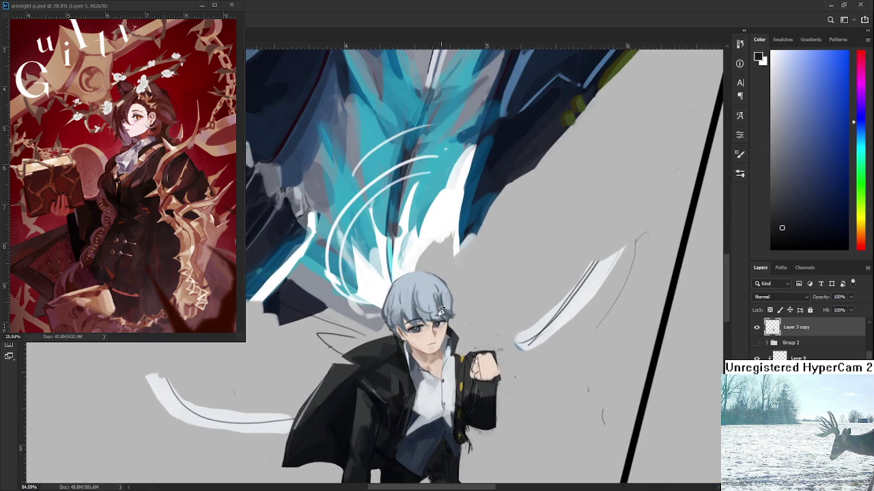
{"action": "scroll", "coordinate": [440, 311], "scroll_direction": "up", "scroll_amount": 1}
{"action": "scroll", "coordinate": [451, 335], "scroll_direction": "up", "scroll_amount": 1}
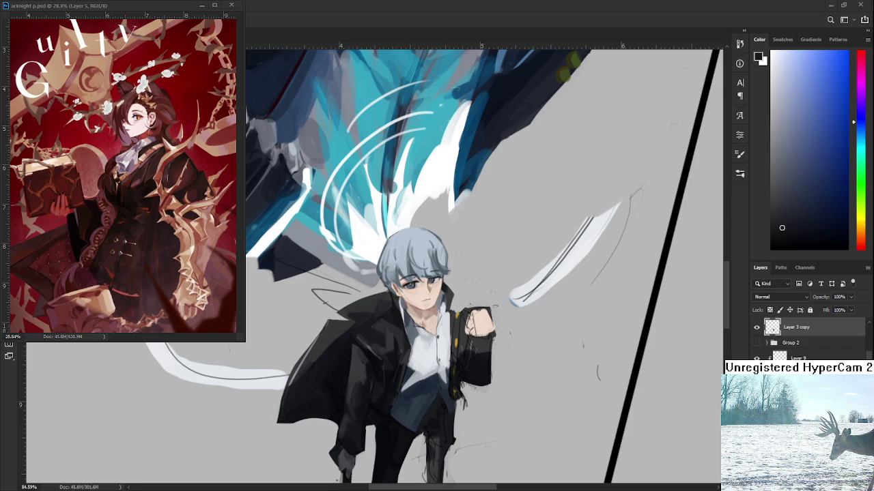
{"action": "scroll", "coordinate": [375, 375], "scroll_direction": "down", "scroll_amount": 1}
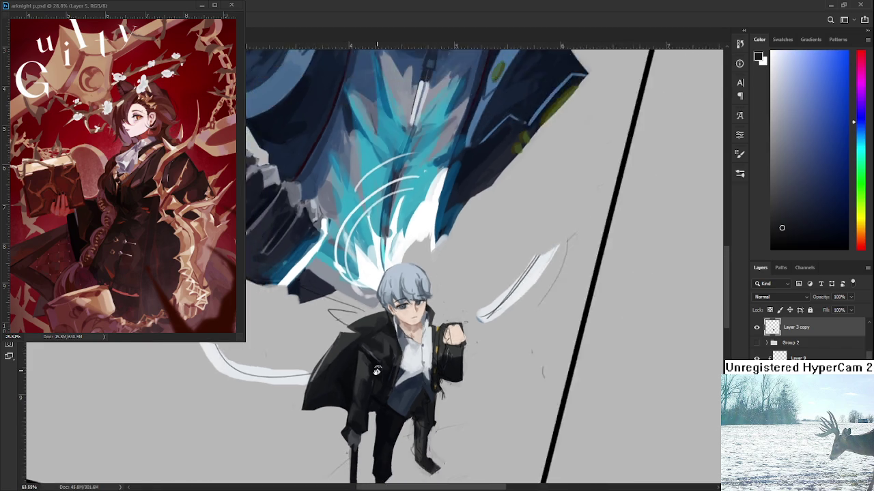
{"action": "scroll", "coordinate": [376, 379], "scroll_direction": "down", "scroll_amount": 2}
{"action": "scroll", "coordinate": [374, 384], "scroll_direction": "down", "scroll_amount": 1}
{"action": "scroll", "coordinate": [375, 384], "scroll_direction": "down", "scroll_amount": 1}
{"action": "scroll", "coordinate": [341, 419], "scroll_direction": "down", "scroll_amount": 1}
{"action": "scroll", "coordinate": [340, 436], "scroll_direction": "down", "scroll_amount": 1}
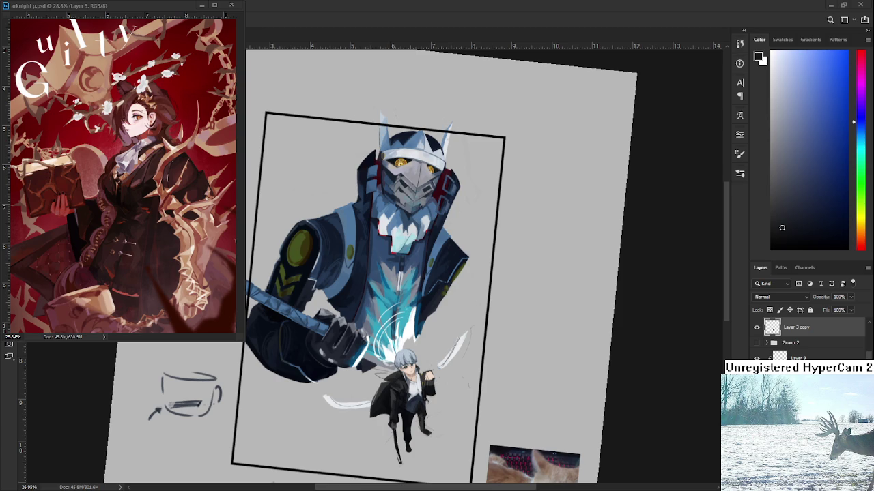
{"action": "key", "text": "e"}
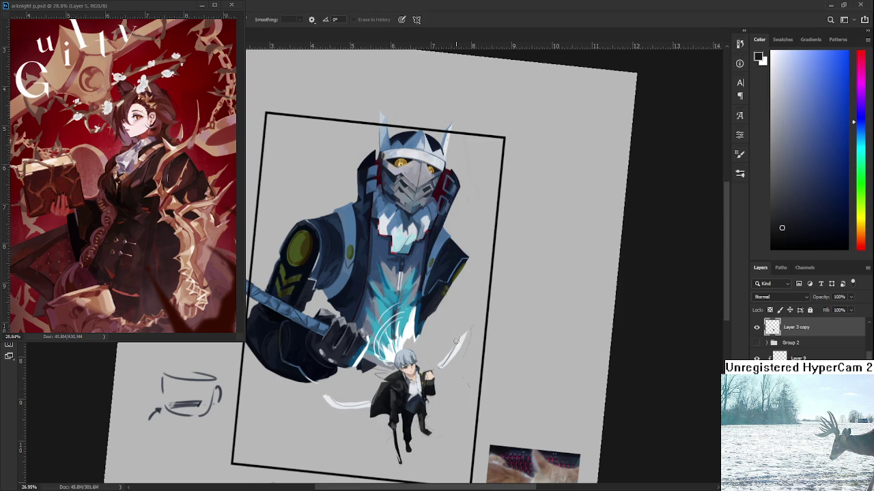
{"action": "scroll", "coordinate": [446, 375], "scroll_direction": "down", "scroll_amount": 3}
{"action": "scroll", "coordinate": [457, 341], "scroll_direction": "down", "scroll_amount": 1}
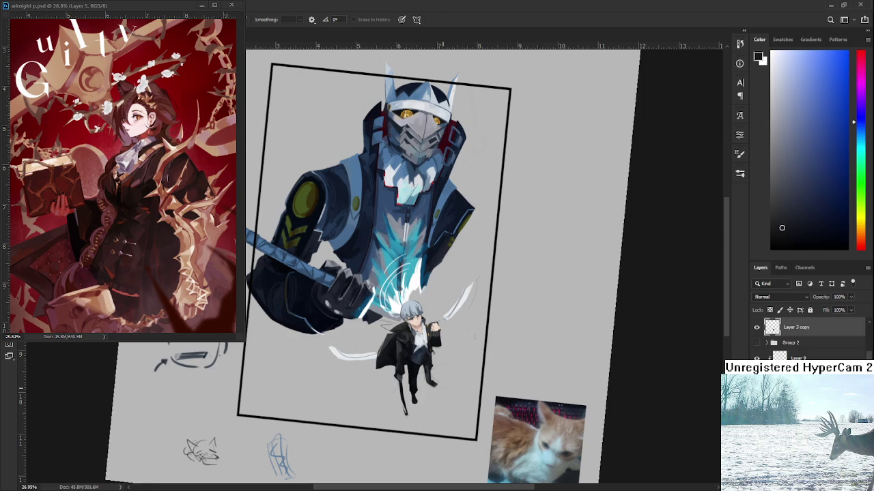
{"action": "scroll", "coordinate": [450, 341], "scroll_direction": "up", "scroll_amount": 2}
{"action": "scroll", "coordinate": [450, 341], "scroll_direction": "up", "scroll_amount": 2}
{"action": "scroll", "coordinate": [450, 341], "scroll_direction": "up", "scroll_amount": 1}
{"action": "scroll", "coordinate": [451, 341], "scroll_direction": "up", "scroll_amount": 1}
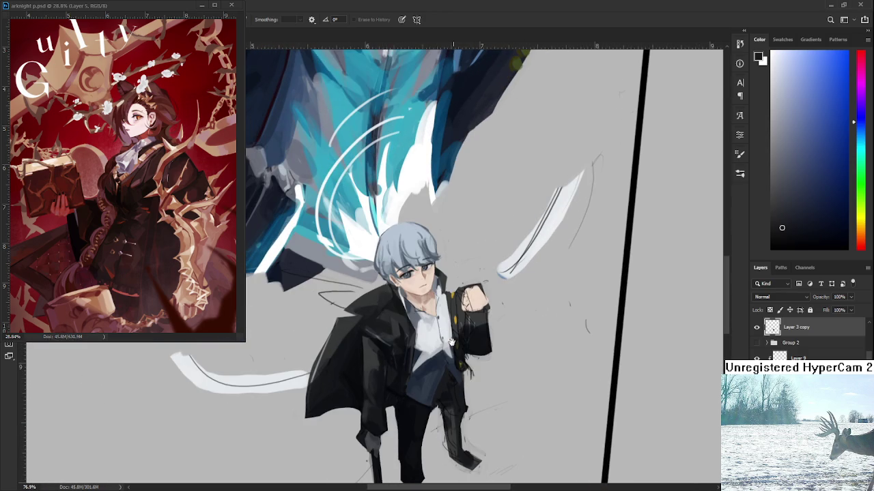
Brush over the boy's black coat and white shirt to refine their fold shading
{"action": "scroll", "coordinate": [450, 342], "scroll_direction": "down", "scroll_amount": 1}
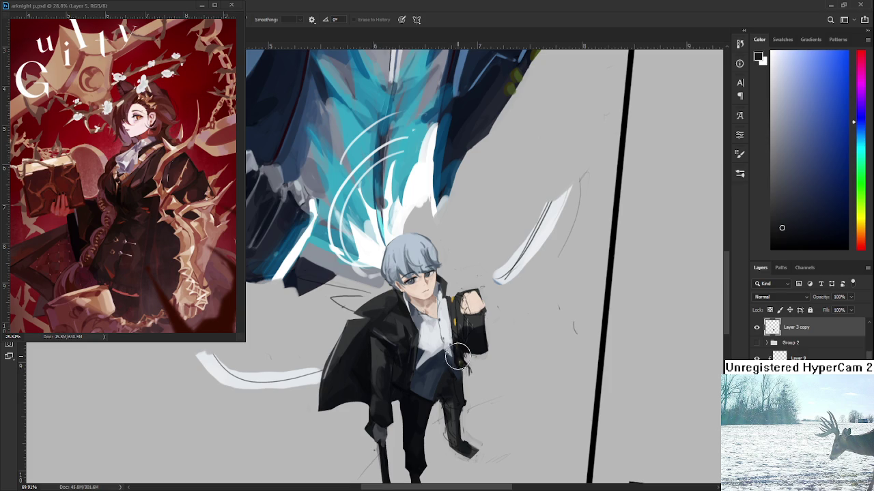
{"action": "scroll", "coordinate": [425, 328], "scroll_direction": "down", "scroll_amount": 3}
Erase the light marks on the boy's leg and the dark patch beside it
{"action": "left_click_drag", "start_coordinate": [416, 383], "coordinate": [408, 307]}
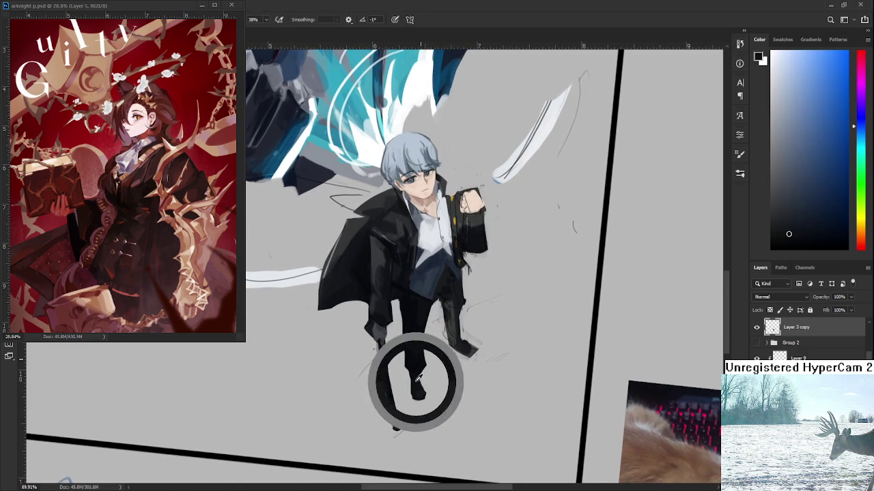
{"action": "scroll", "coordinate": [408, 307], "scroll_direction": "up", "scroll_amount": 2}
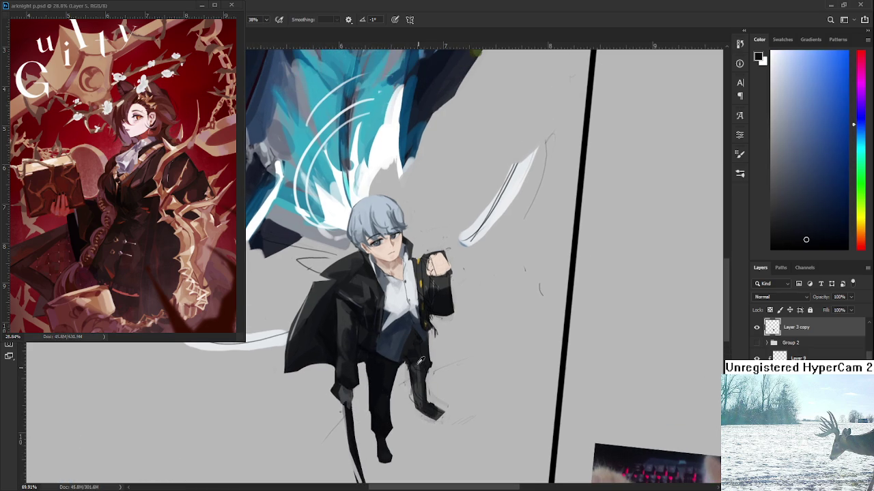
{"action": "key", "text": "e"}
{"action": "left_click_drag", "start_coordinate": [418, 369], "coordinate": [407, 387]}
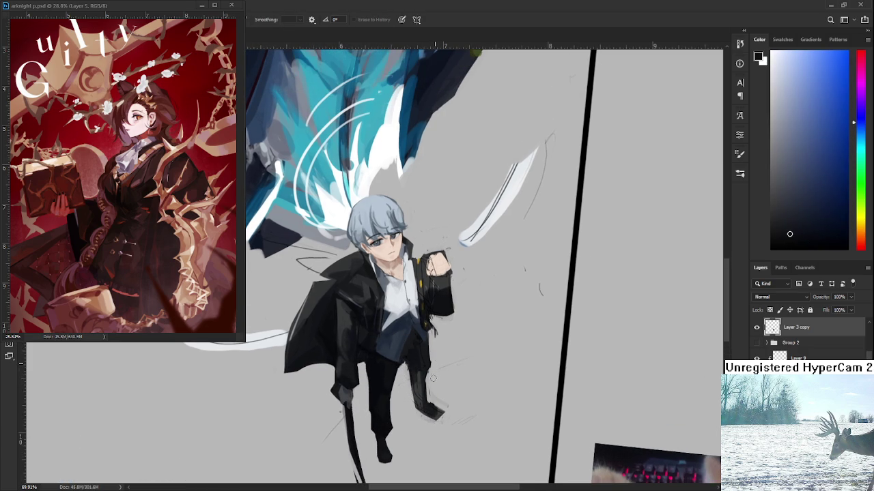
{"action": "left_click_drag", "start_coordinate": [436, 371], "coordinate": [434, 345]}
{"action": "left_click_drag", "start_coordinate": [455, 390], "coordinate": [447, 335]}
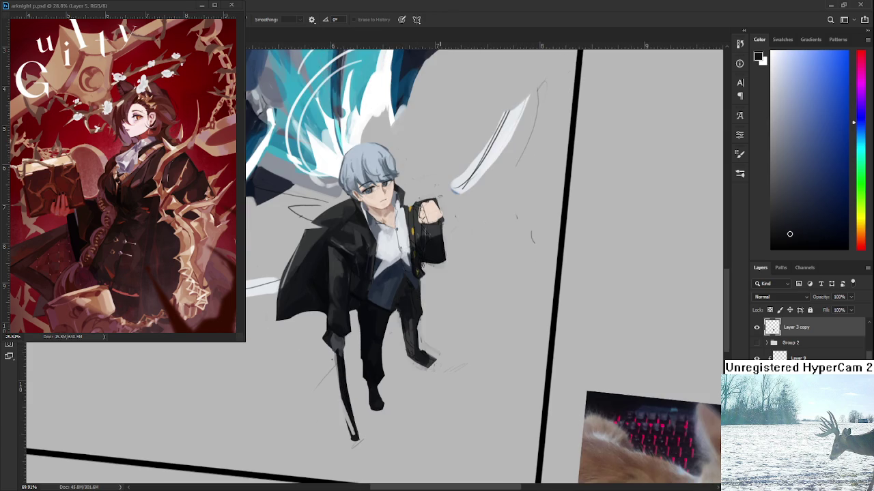
{"action": "scroll", "coordinate": [440, 359], "scroll_direction": "down", "scroll_amount": 5}
{"action": "scroll", "coordinate": [440, 358], "scroll_direction": "up", "scroll_amount": 7}
{"action": "scroll", "coordinate": [441, 358], "scroll_direction": "down", "scroll_amount": 3}
{"action": "scroll", "coordinate": [442, 356], "scroll_direction": "down", "scroll_amount": 2}
{"action": "scroll", "coordinate": [444, 354], "scroll_direction": "up", "scroll_amount": 3}
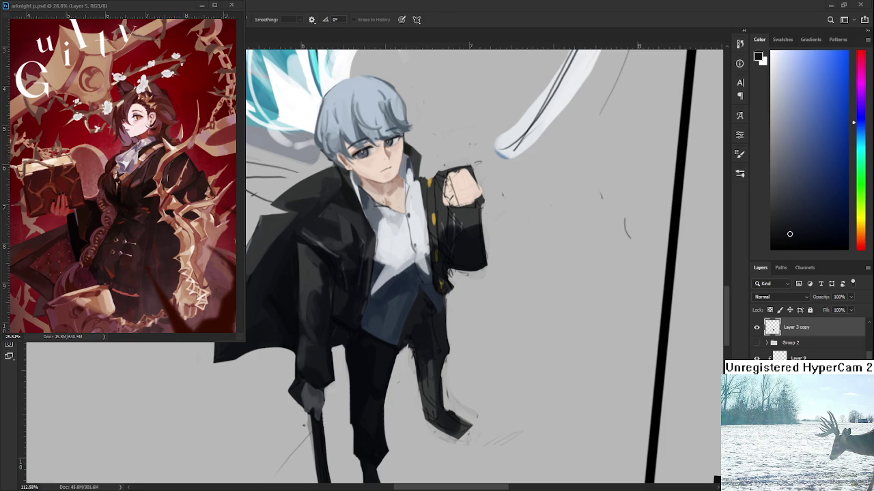
Paint dark navy strokes sampled from the trousers along the trouser leg's left edge
{"action": "key", "text": "b"}
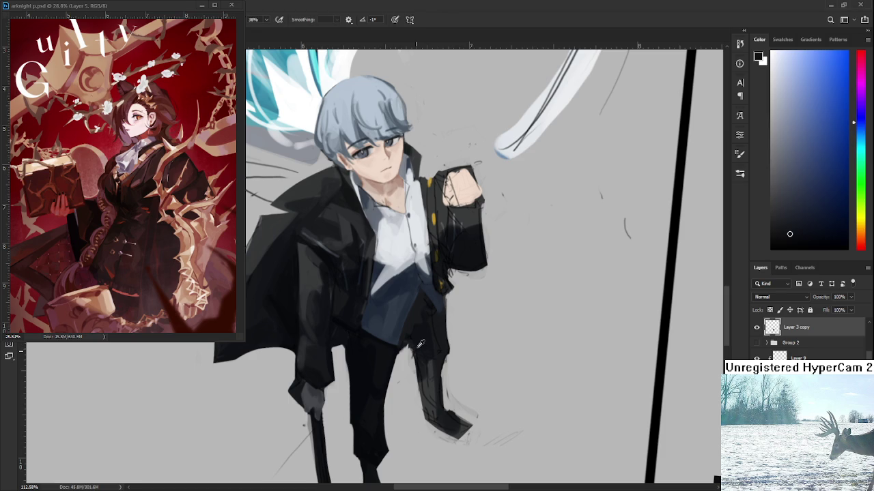
{"action": "left_click", "coordinate": [415, 341], "text": "alt"}
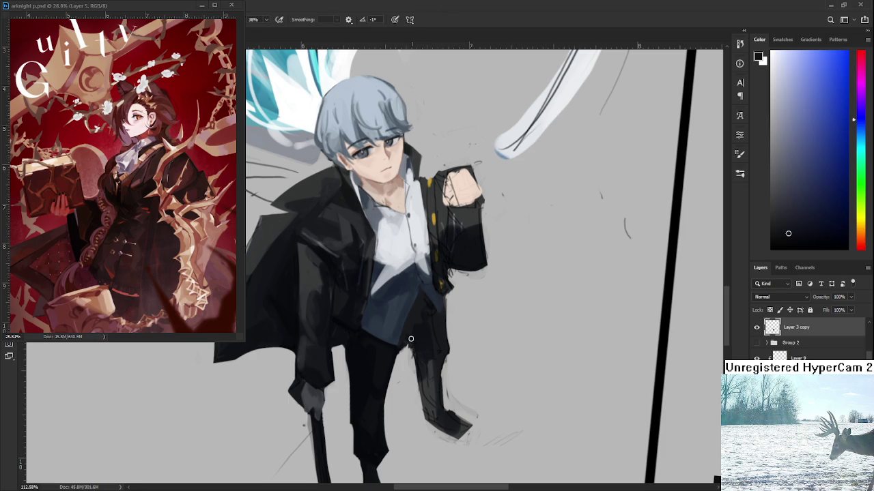
{"action": "left_click_drag", "start_coordinate": [419, 362], "coordinate": [429, 373]}
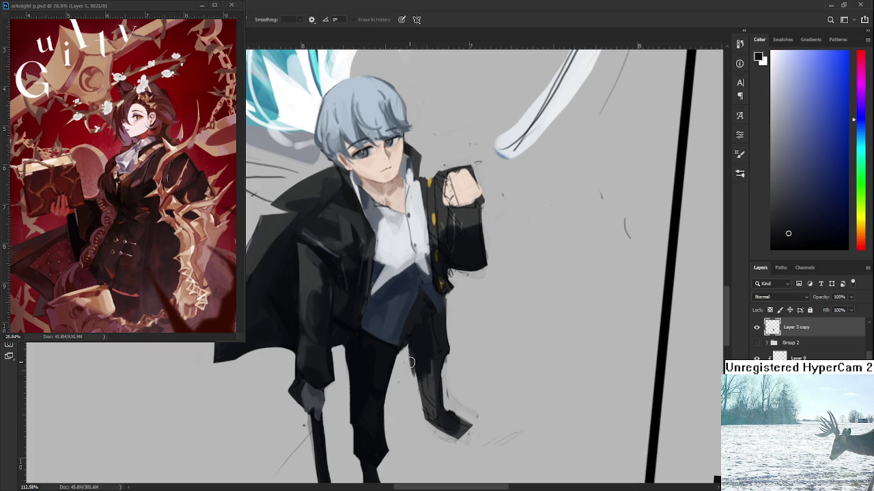
{"action": "left_click", "coordinate": [419, 352], "text": "alt"}
{"action": "left_click_drag", "start_coordinate": [414, 351], "coordinate": [414, 376]}
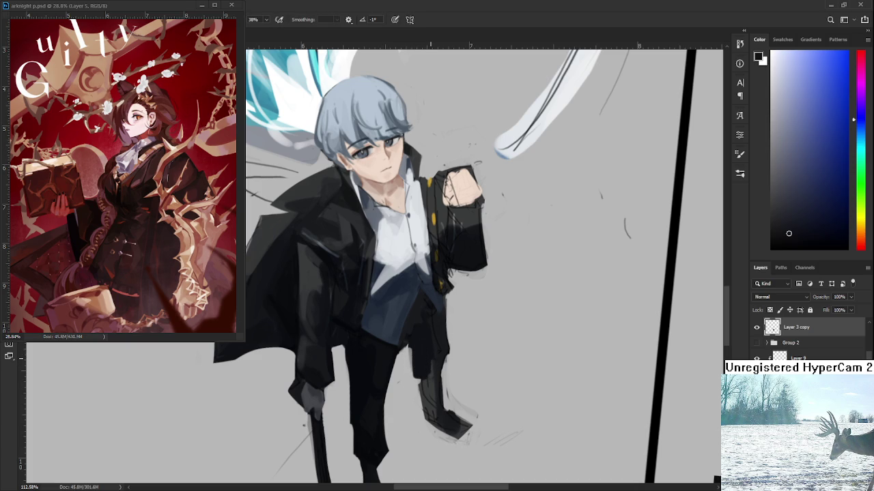
{"action": "scroll", "coordinate": [427, 365], "scroll_direction": "down", "scroll_amount": 2}
{"action": "scroll", "coordinate": [427, 365], "scroll_direction": "down", "scroll_amount": 2}
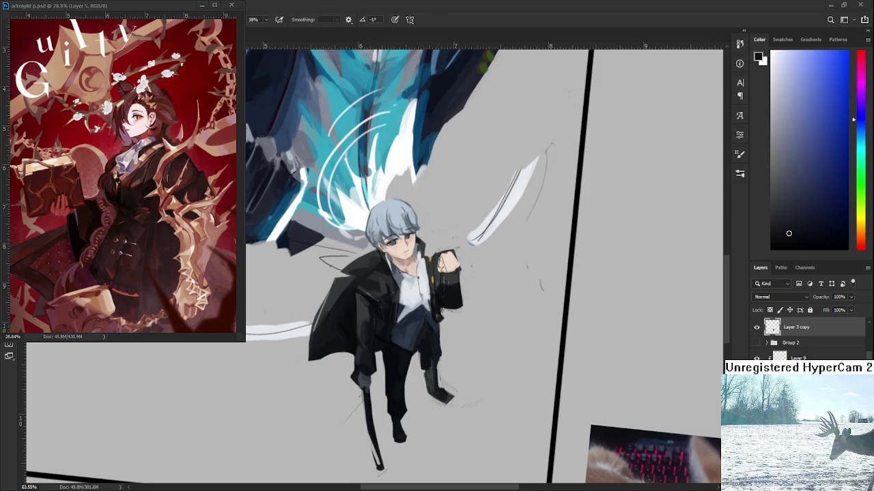
{"action": "scroll", "coordinate": [400, 377], "scroll_direction": "up", "scroll_amount": 3}
{"action": "key", "text": "e"}
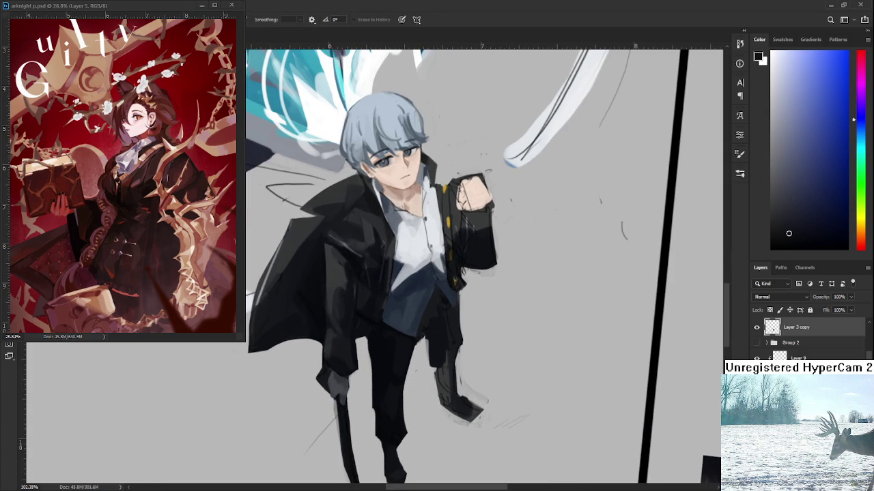